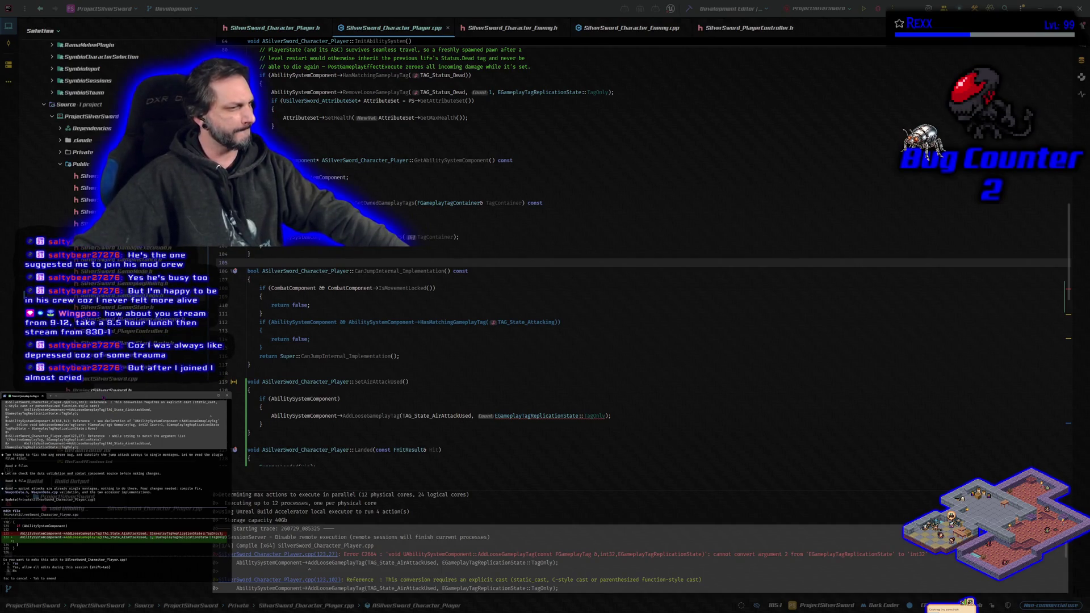
- Accept Claude Code's proposed edit to the air-attack tag code in SilverSword_Character_Player.cpp
scroll(113, 488, "up", 1)
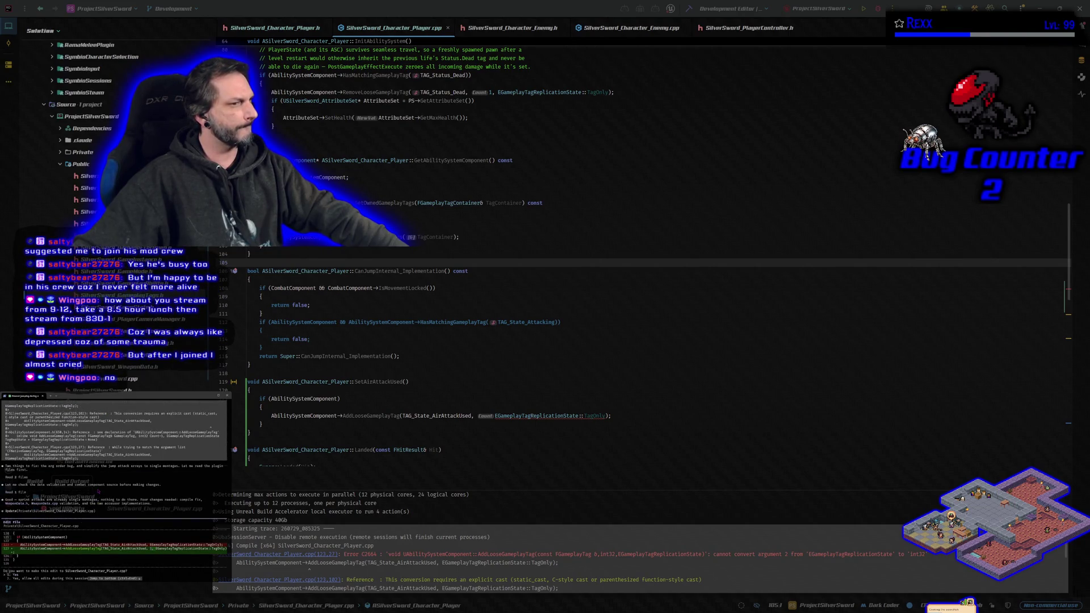
key("Return")
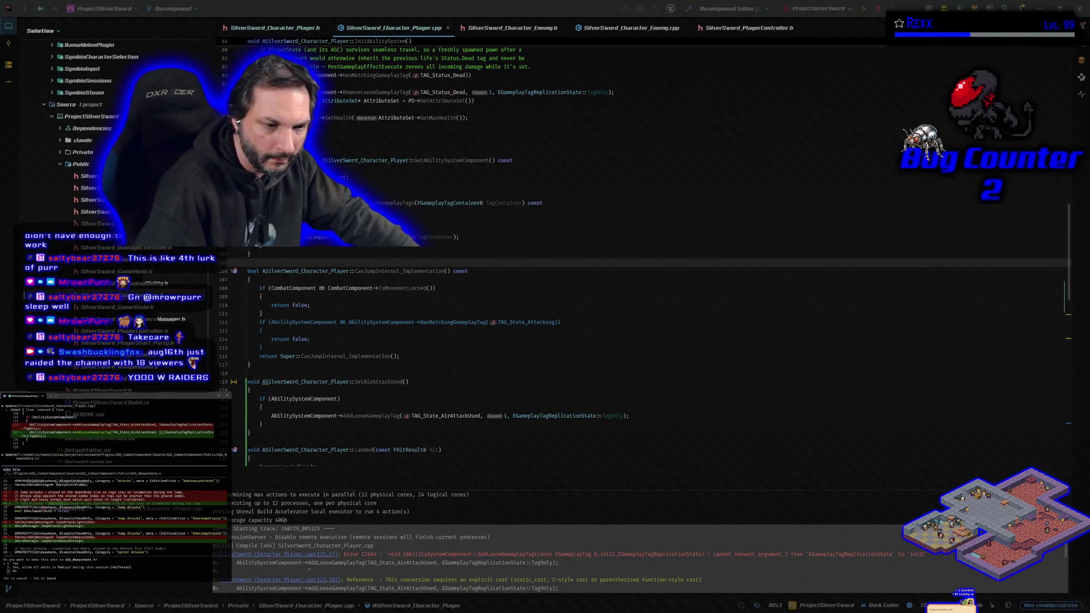
- Approve the assistant's successive edits to ASG_WeaponData.h and ASG_CombatComponent.h
key("Return")
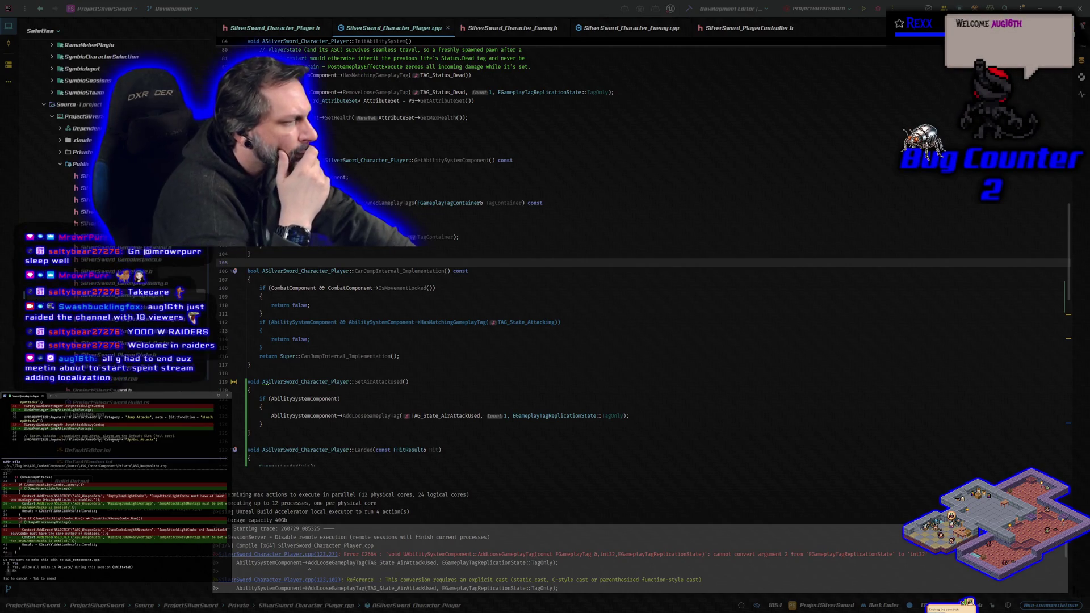
key("Return")
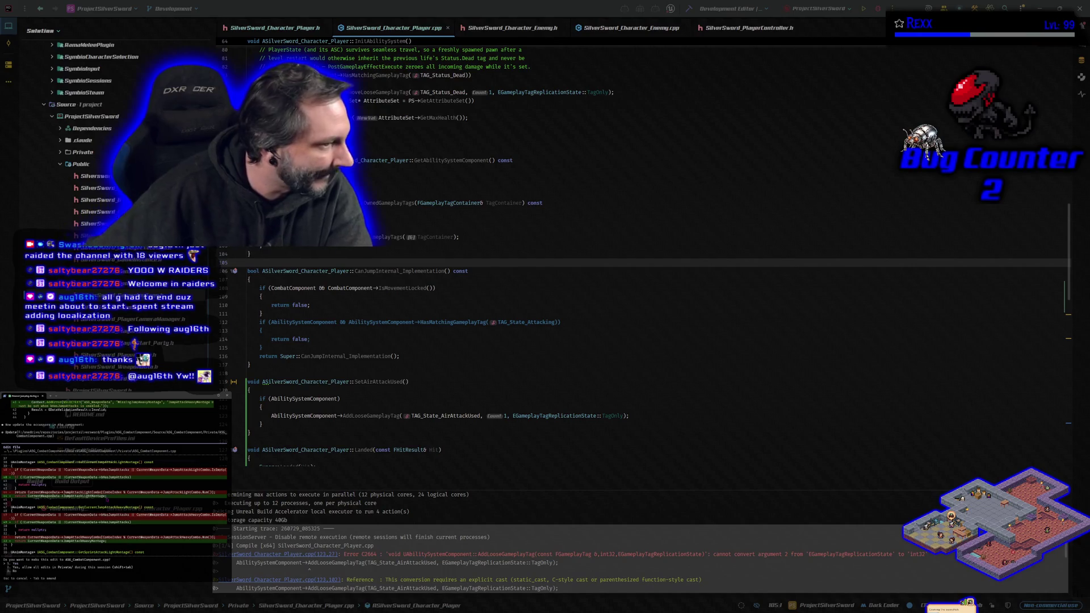
key("Return")
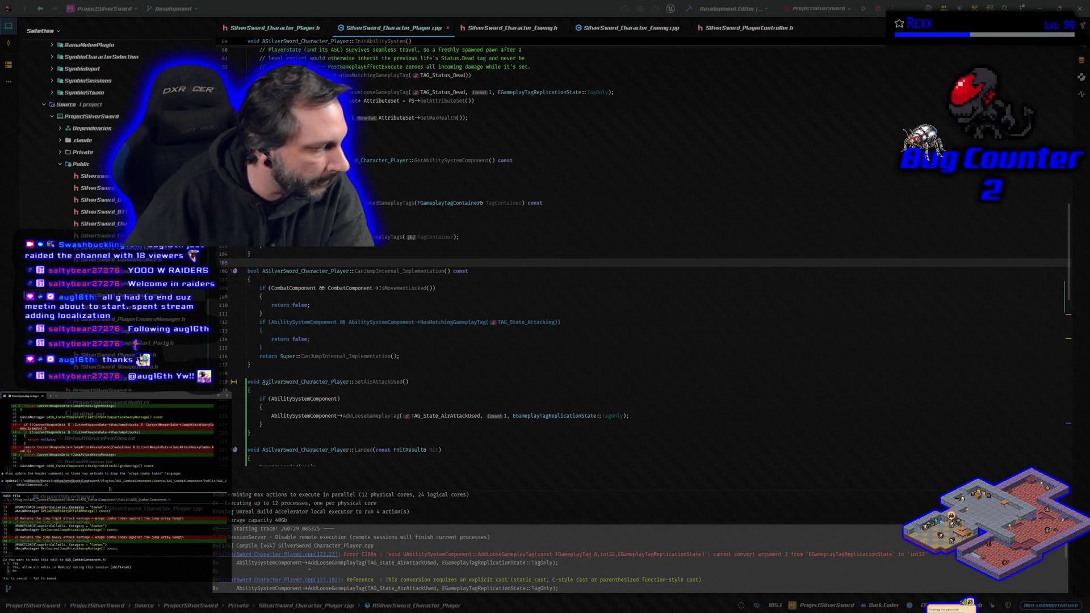
key("Return")
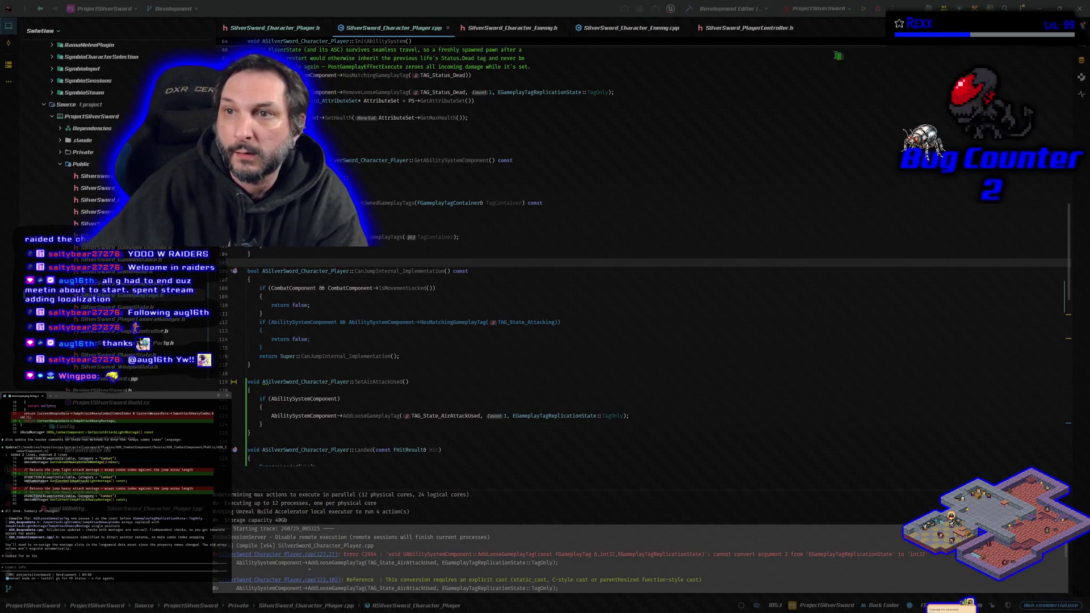
- Build ProjectSilverSword, then rebuild with Ctrl+Shift+B to launch Unreal Editor
left_click(688, 9)
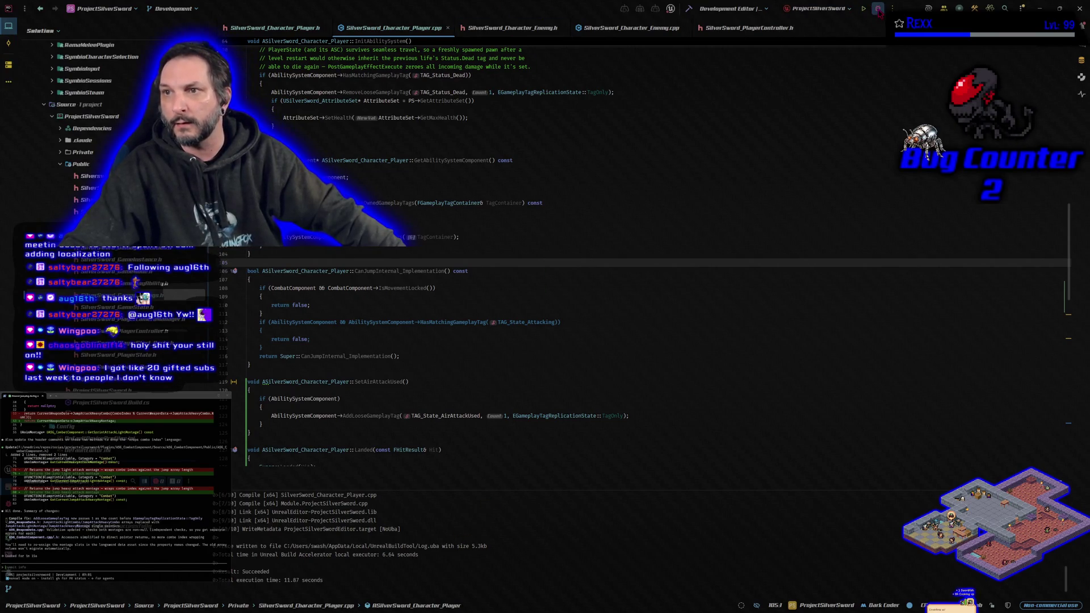
key("ctrl+shift+b")
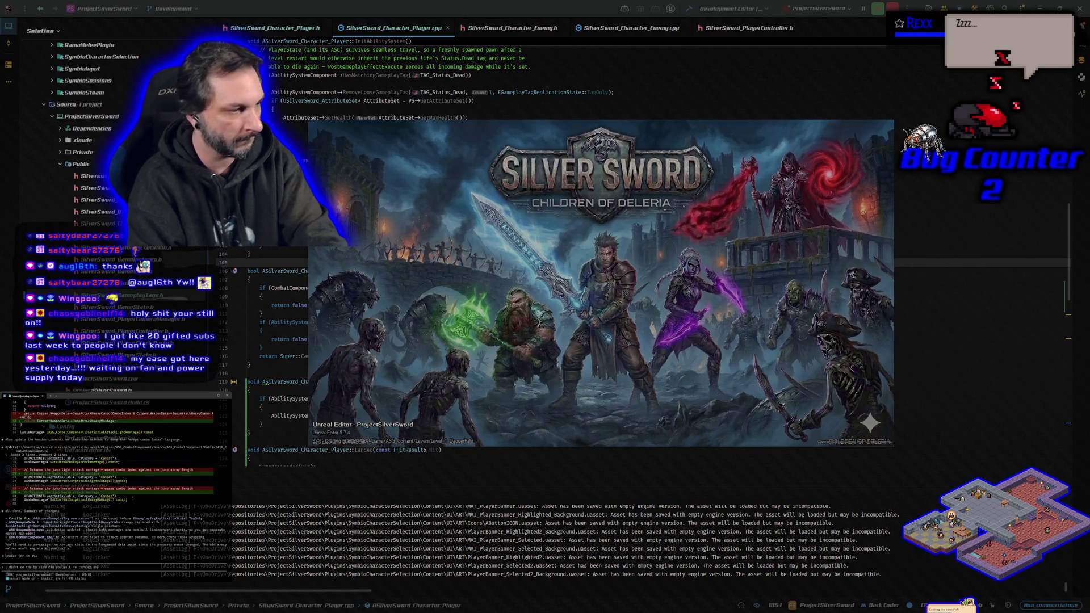
- Tell Claude Code that the Blueprint side of the air attack isn't finished yet
key("Return")
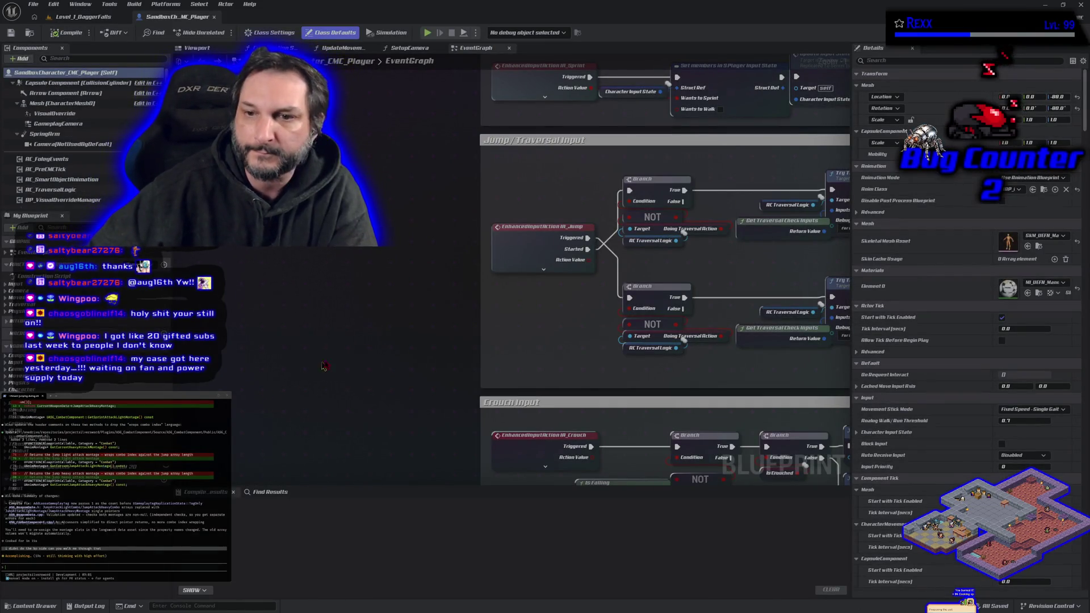
- Approve another code edit proposed by the terminal assistant
scroll(323, 366, "down", 6)
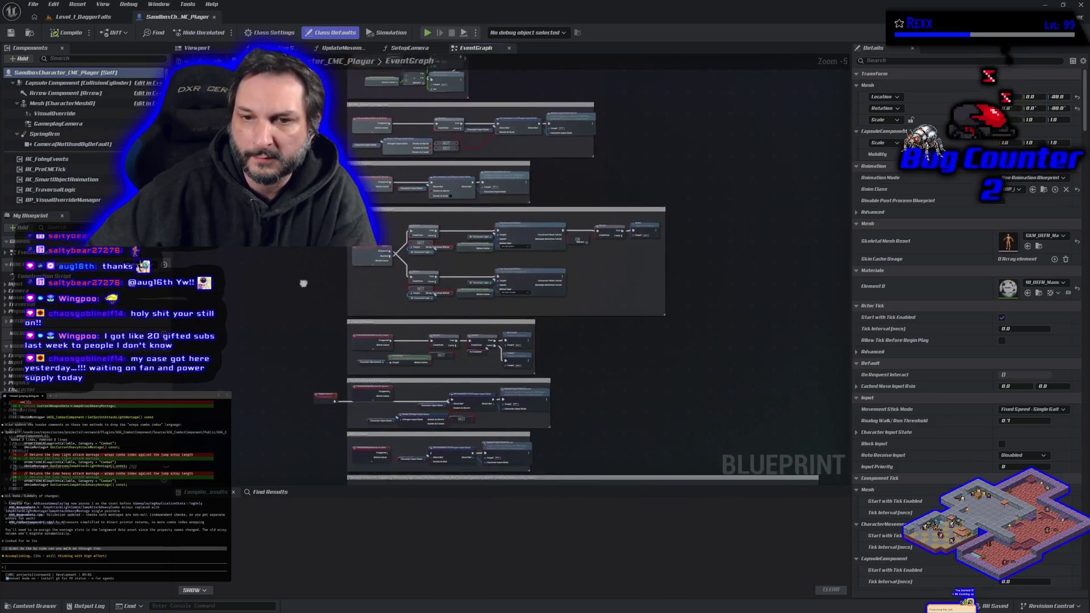
scroll(303, 283, "up", 4)
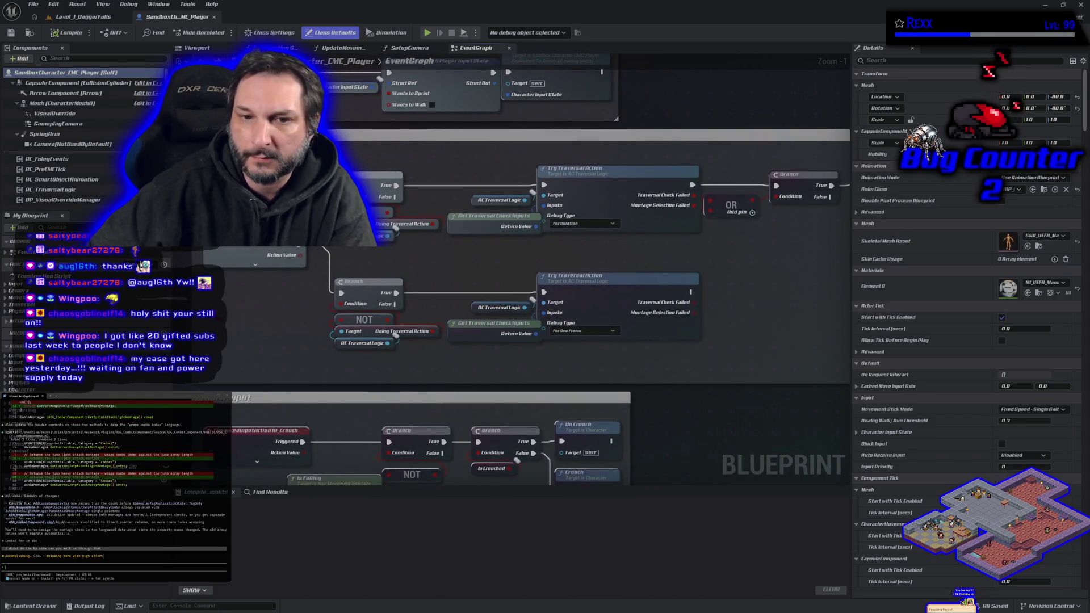
scroll(307, 354, "down", 1)
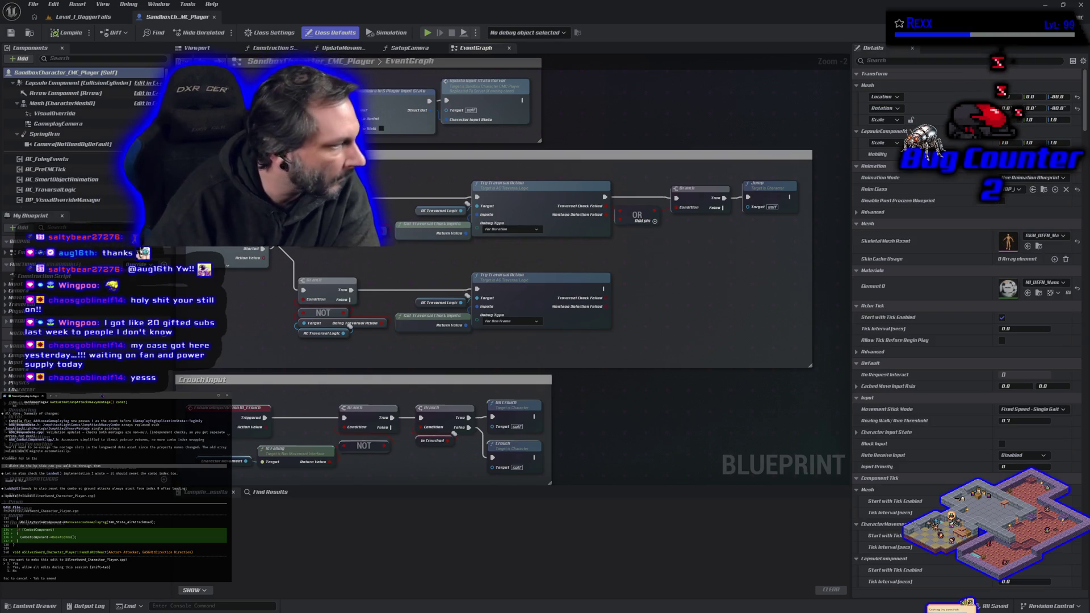
key("Return")
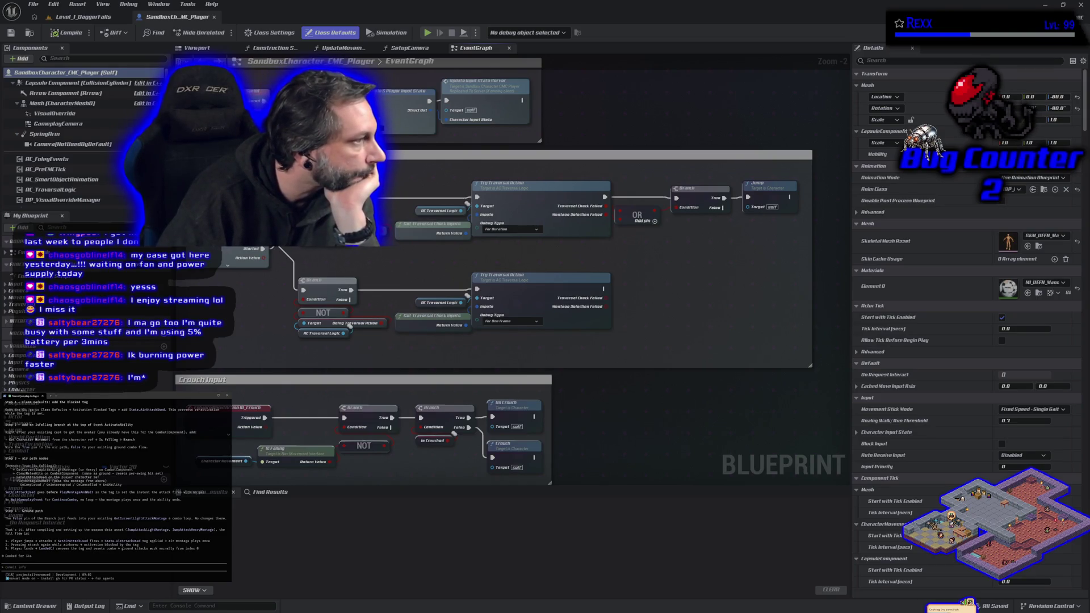
- Return to the Level_1_DaggerFalls level and browse the Characters content folder
scroll(114, 488, "up", 3)
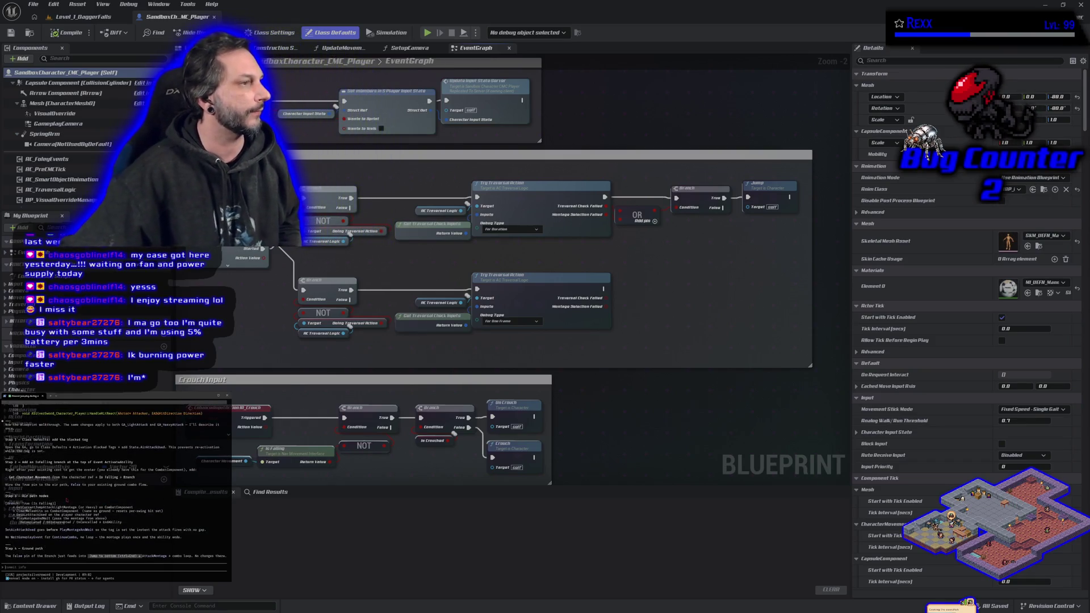
scroll(113, 511, "down", 1)
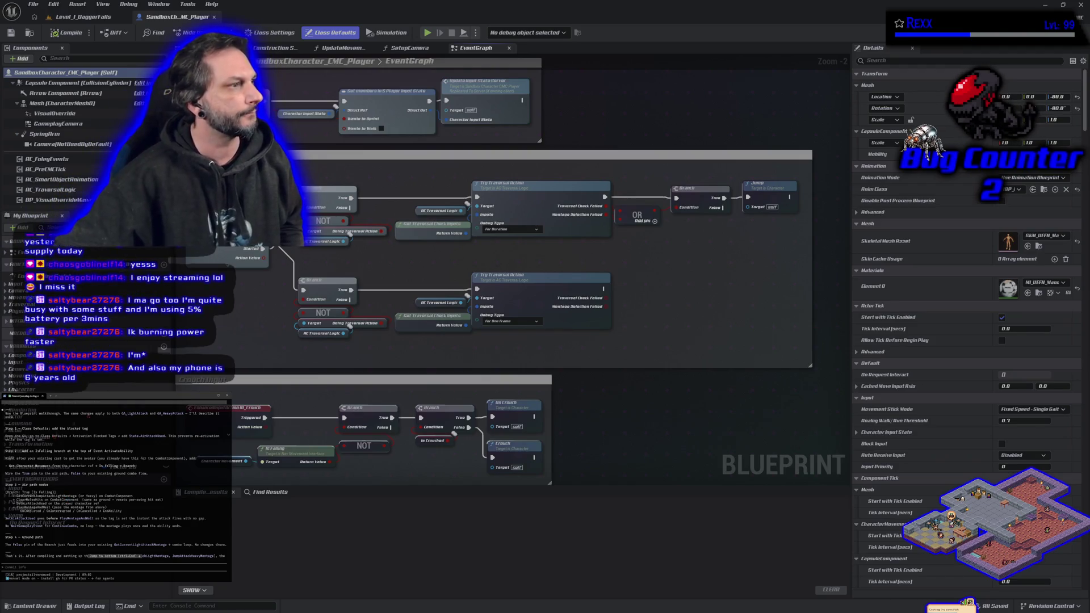
scroll(113, 483, "up", 2)
scroll(114, 483, "down", 4)
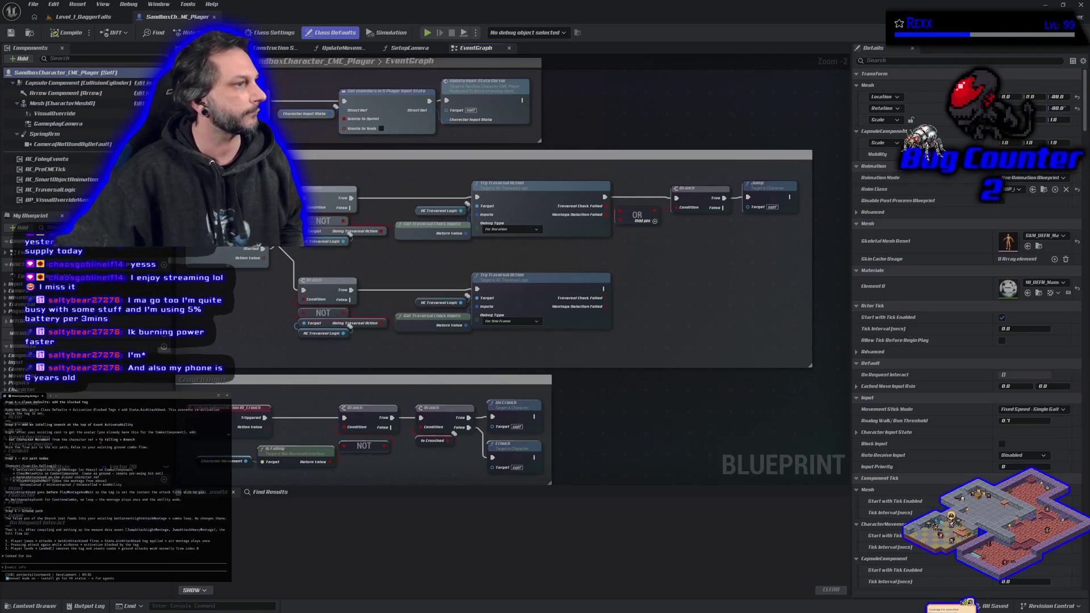
scroll(114, 483, "up", 1)
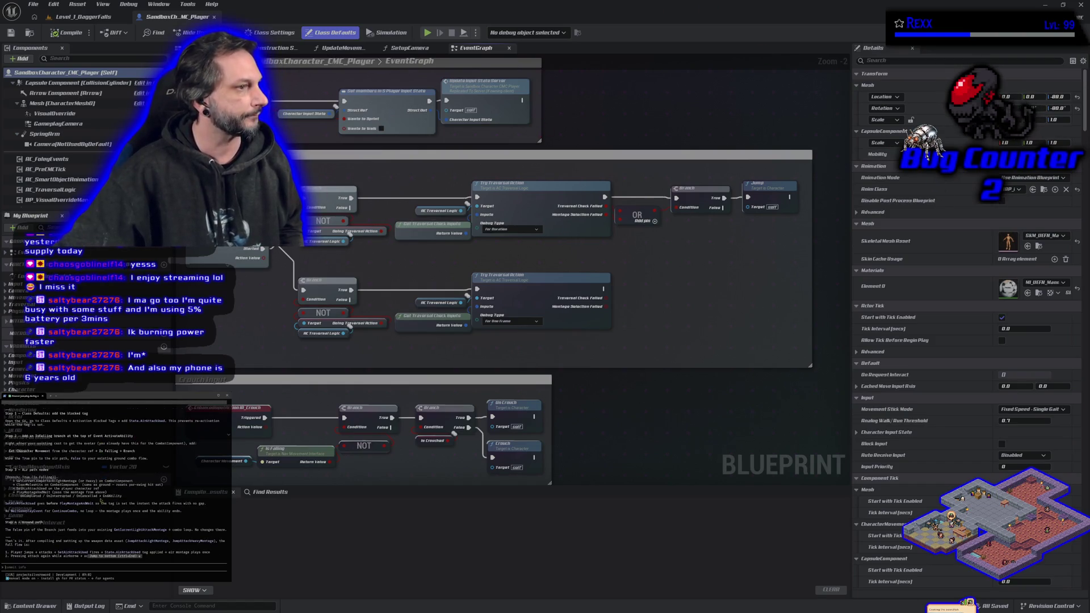
scroll(100, 500, "up", 2)
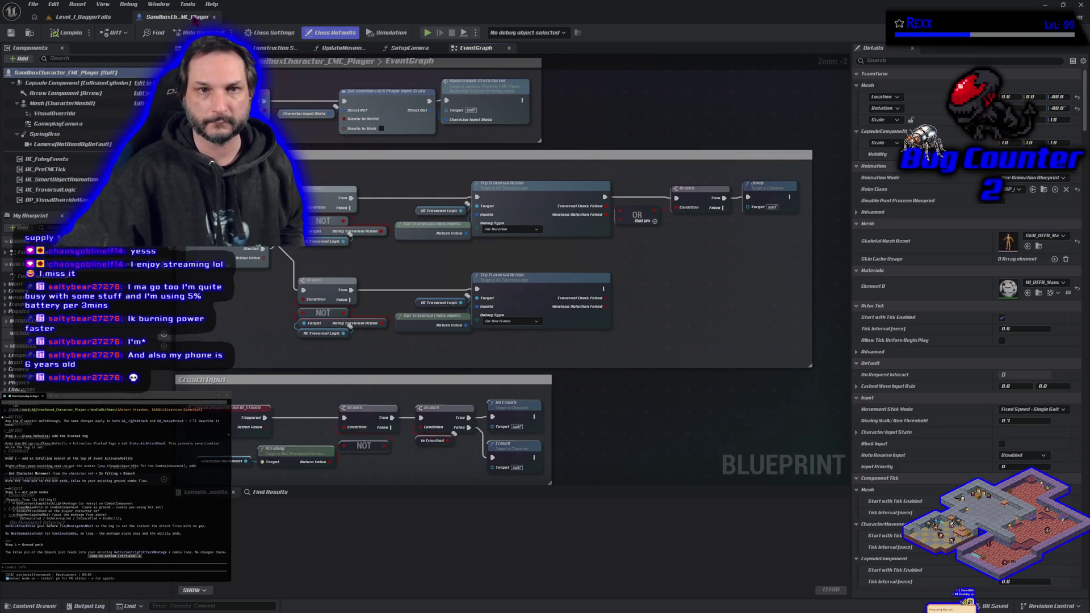
left_click(85, 16)
left_click(50, 605)
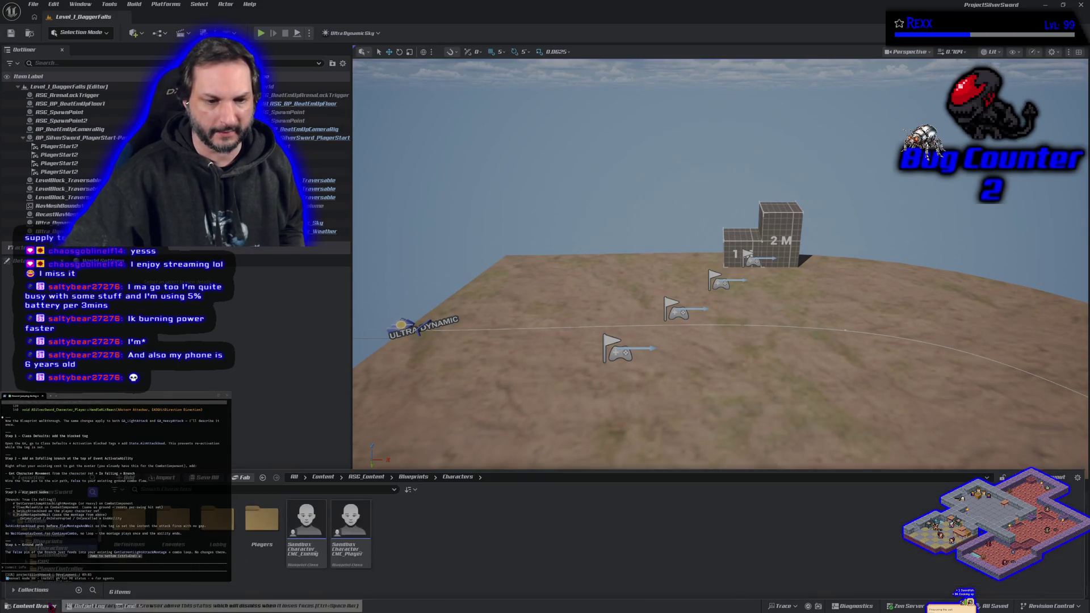
- Open GA_HeavyAttack and GA_LightAttack from Blueprints > GAS > GameplayAbilities for editing
left_click(68, 540)
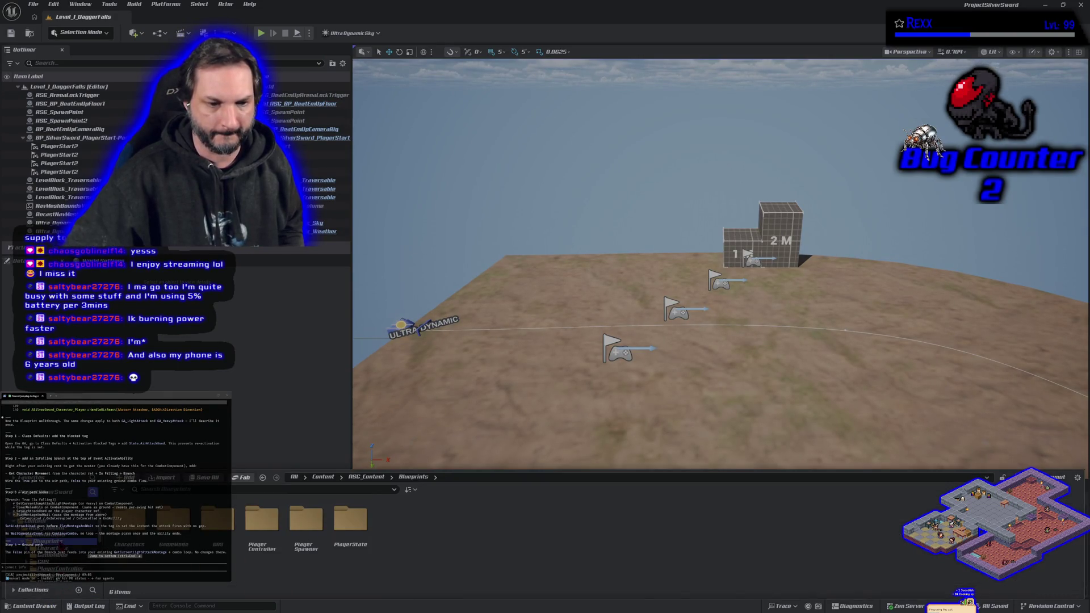
left_click(218, 534)
double_click(218, 534)
double_click(129, 523)
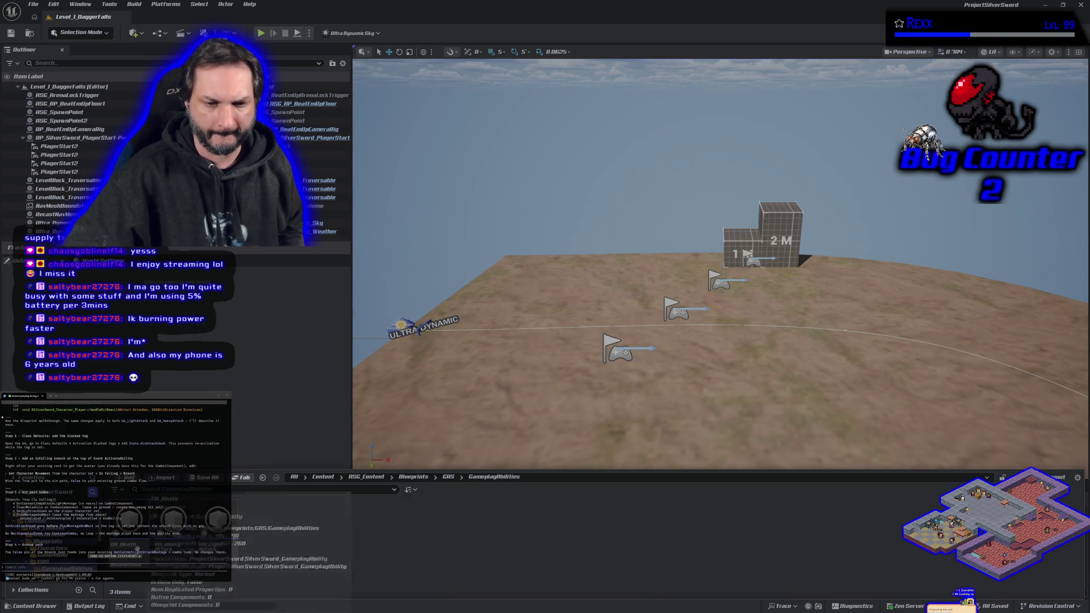
left_click(218, 545, "ctrl")
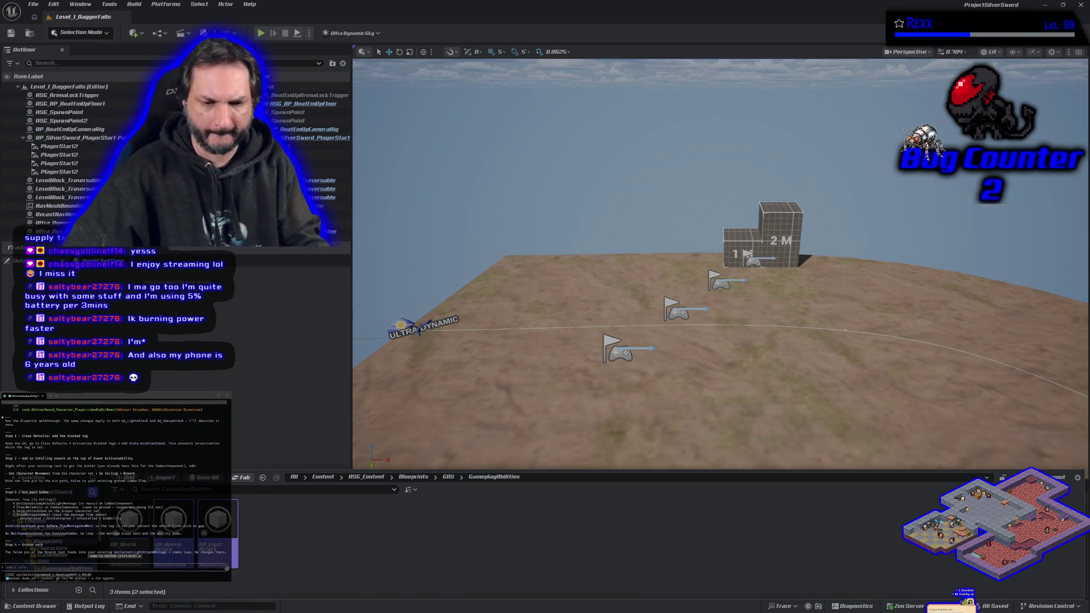
key("Return")
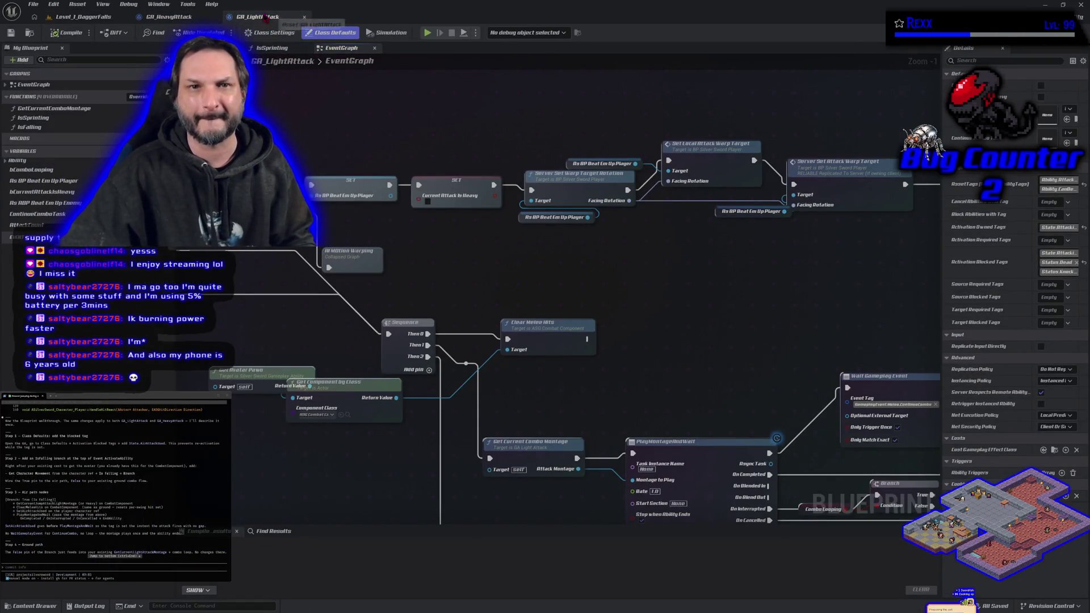
- Place the GA_LightAttack tab before GA_HeavyAttack and widen the Details panel
left_click_drag(267, 17, 178, 22)
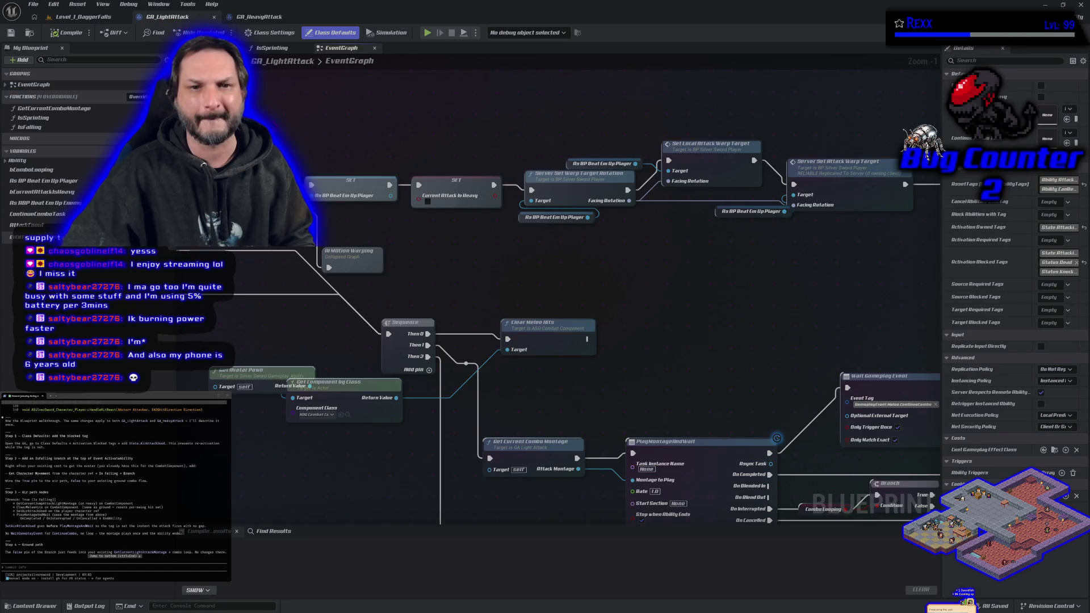
scroll(458, 330, "down", 5)
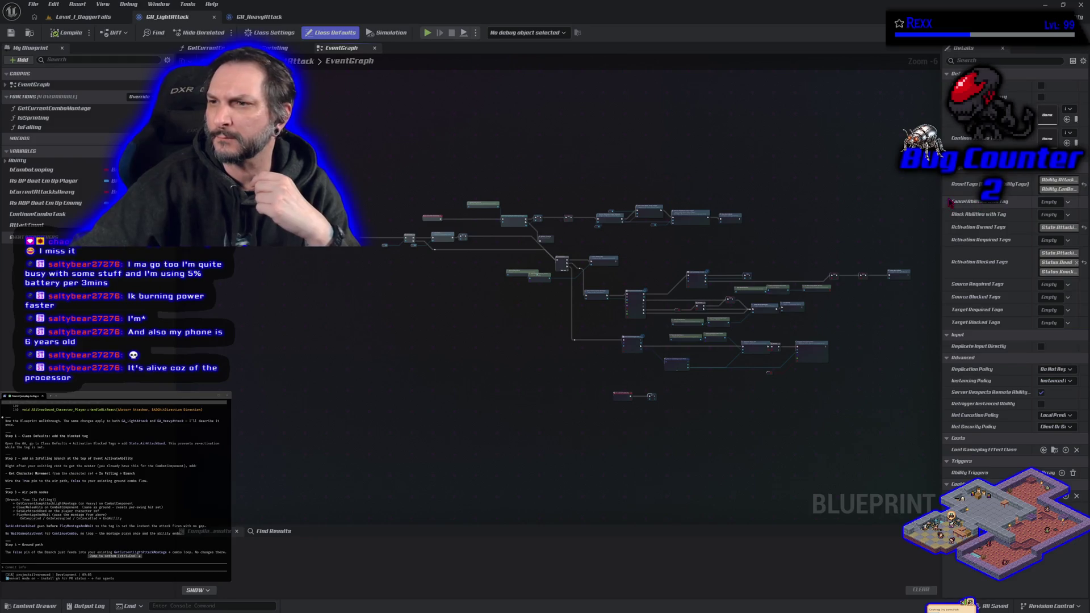
left_click_drag(942, 188, 914, 189)
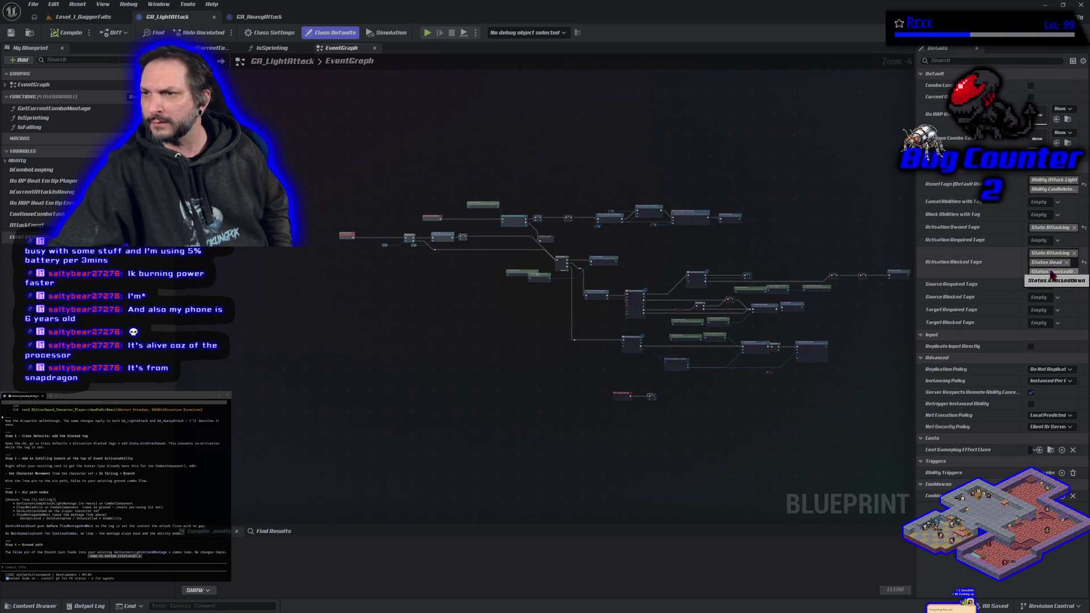
- Add State.AirAttackUsed to GA_LightAttack's Activation Blocked Tags, then compile and save it
left_click(1052, 275)
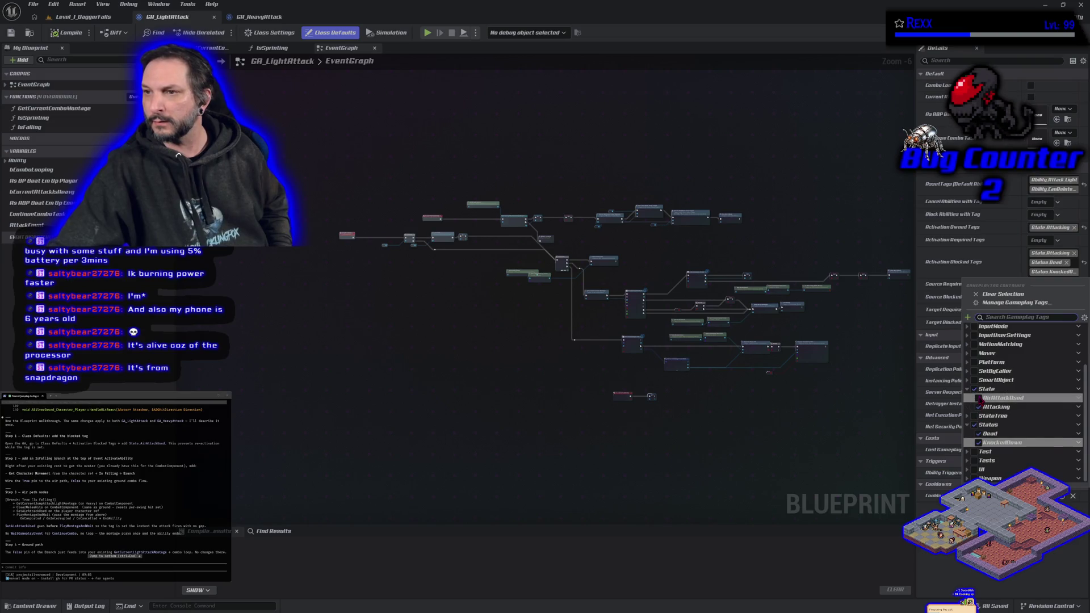
left_click(979, 398)
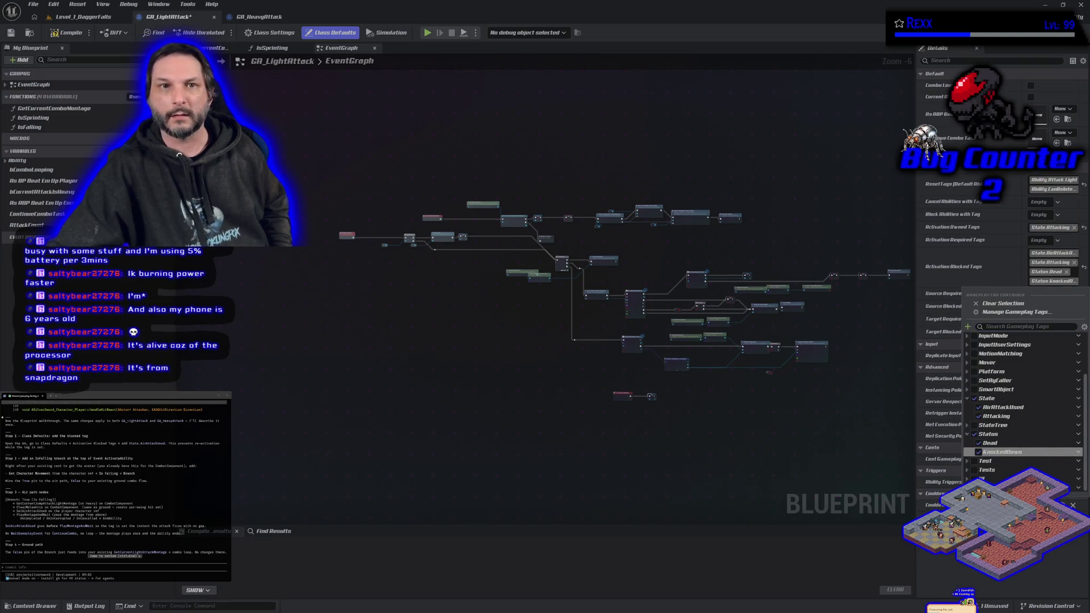
left_click(67, 32)
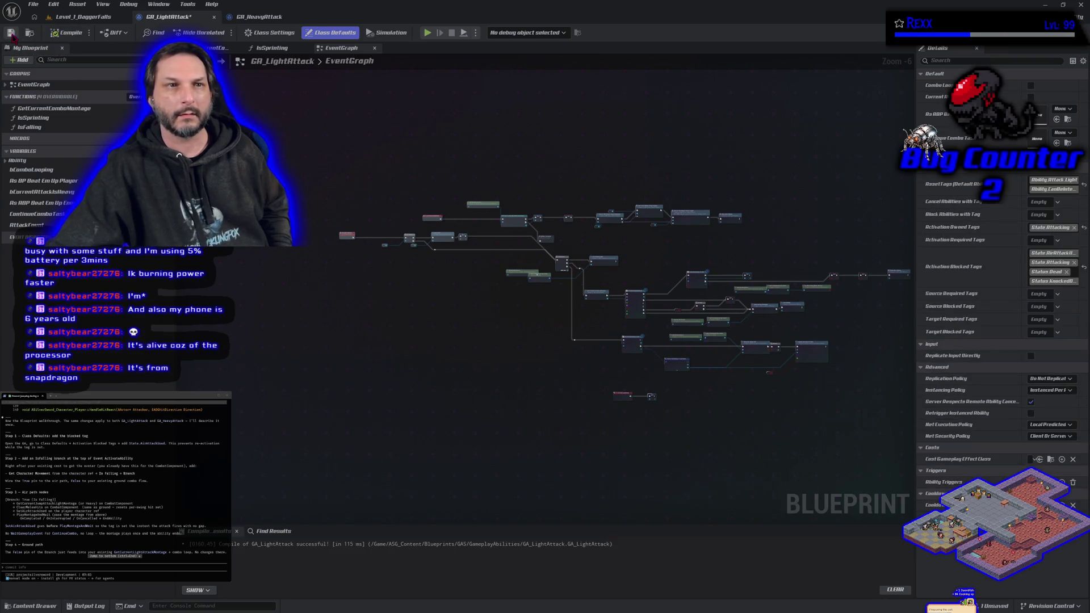
left_click(259, 17)
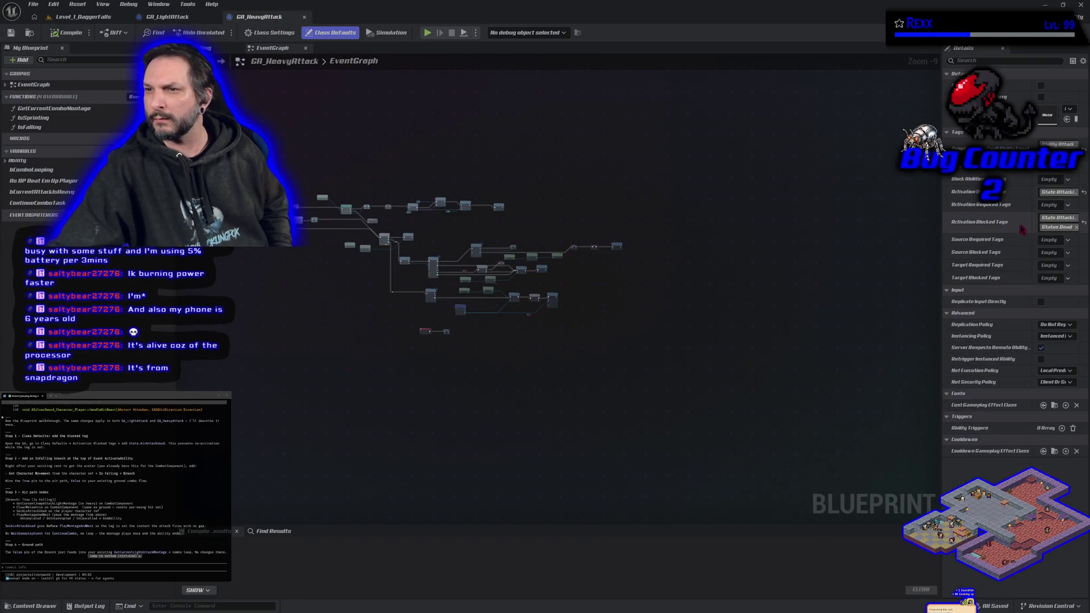
- Add State.AirAttackUsed and Status.KnockedDown to GA_HeavyAttack's Activation Blocked Tags, then compile and save
left_click(185, 18)
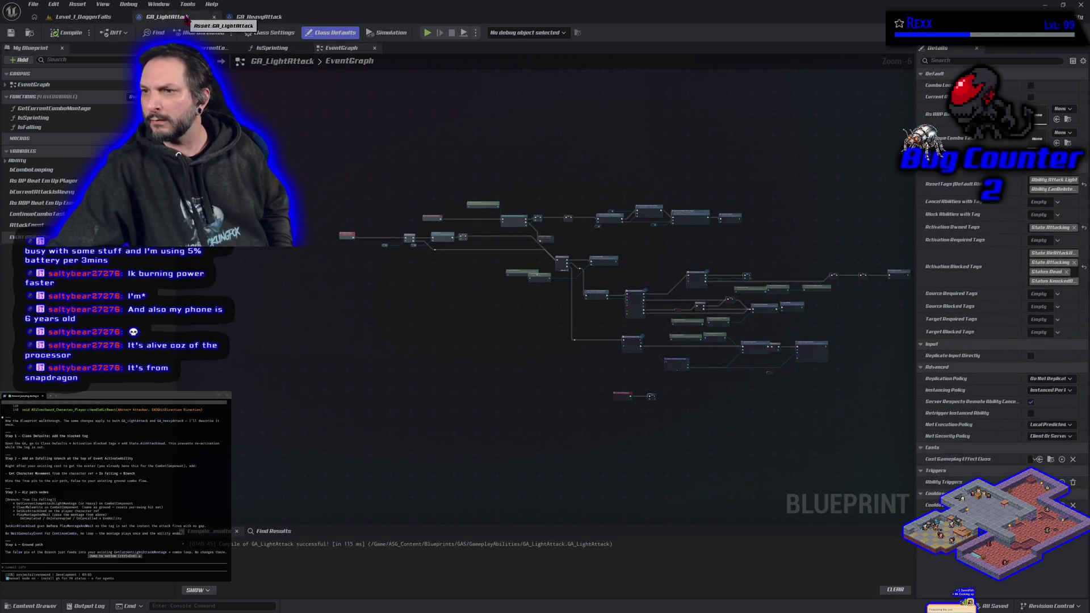
left_click(249, 19)
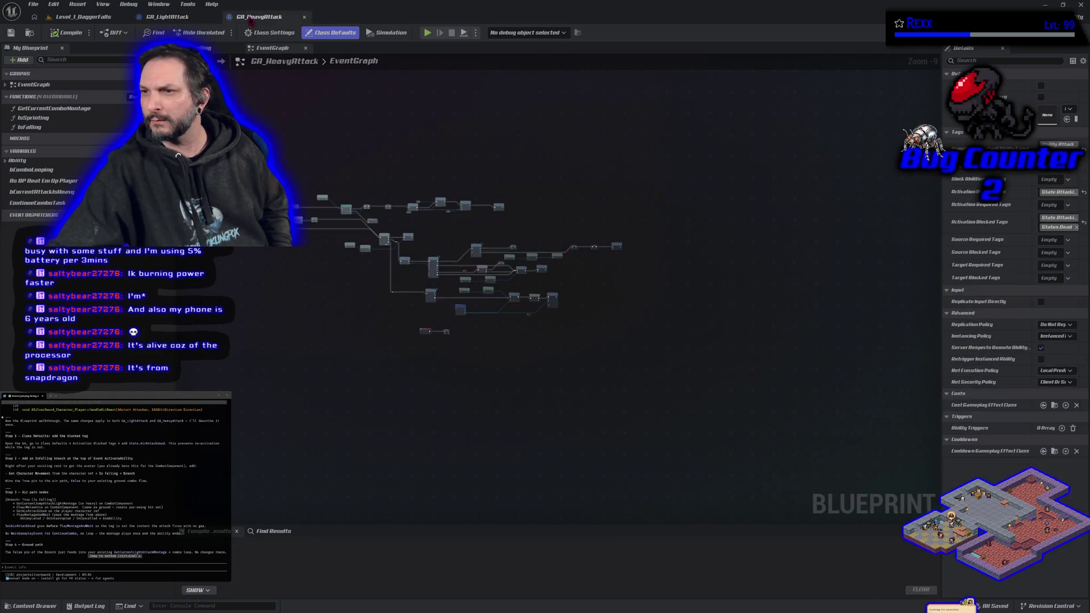
left_click(1050, 229)
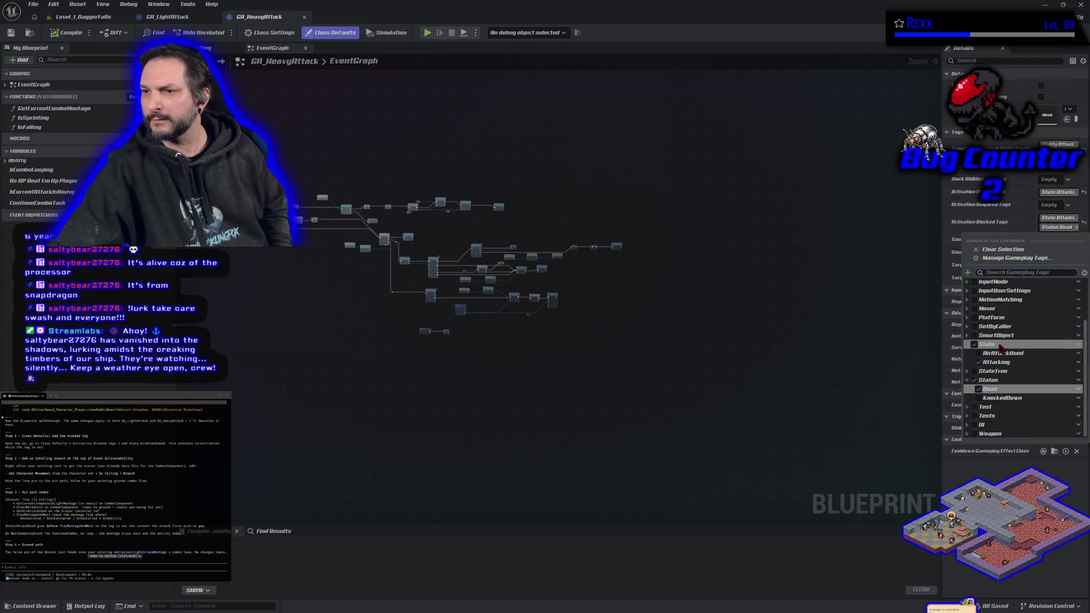
left_click(980, 354)
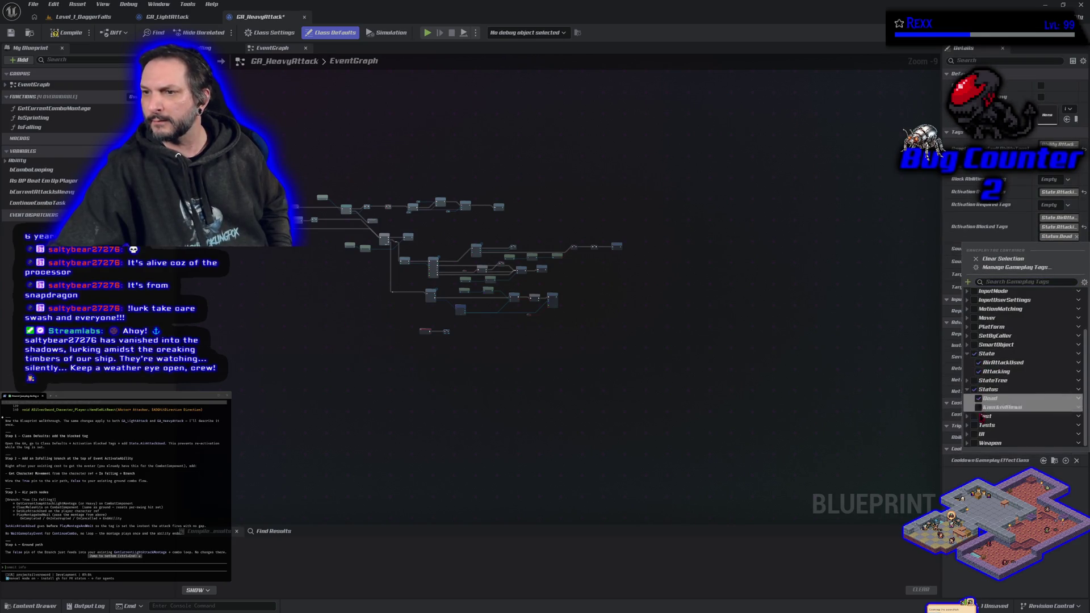
left_click(979, 407)
left_click(609, 393)
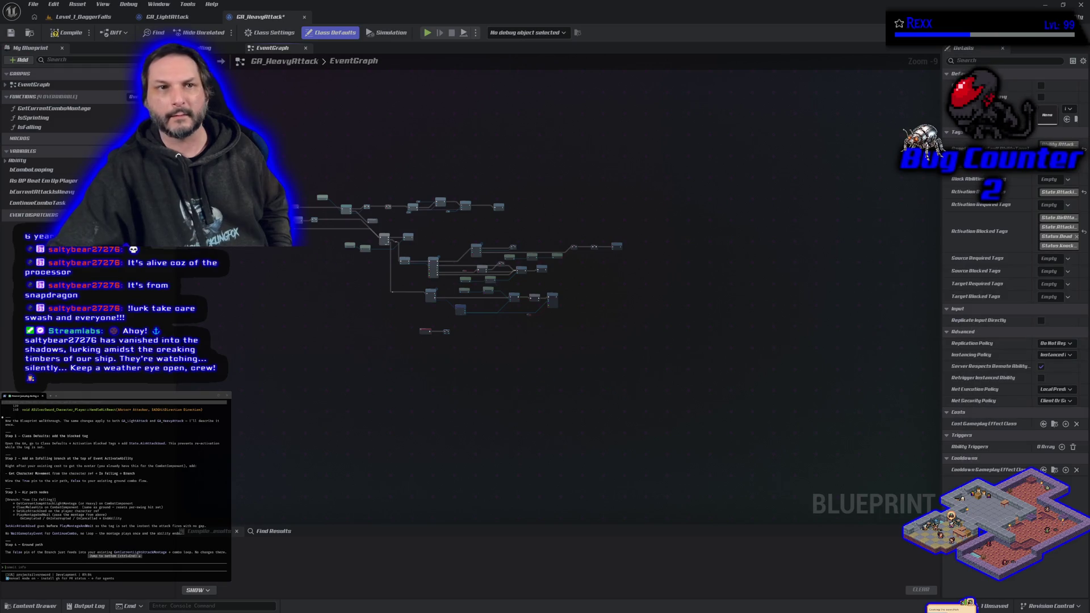
left_click(63, 32)
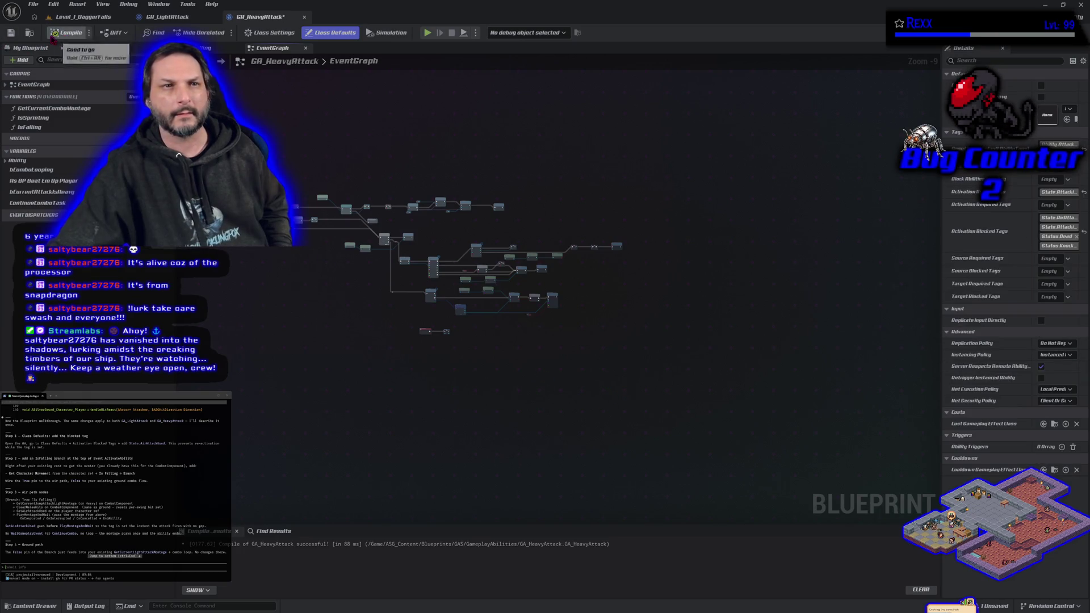
left_click(10, 32)
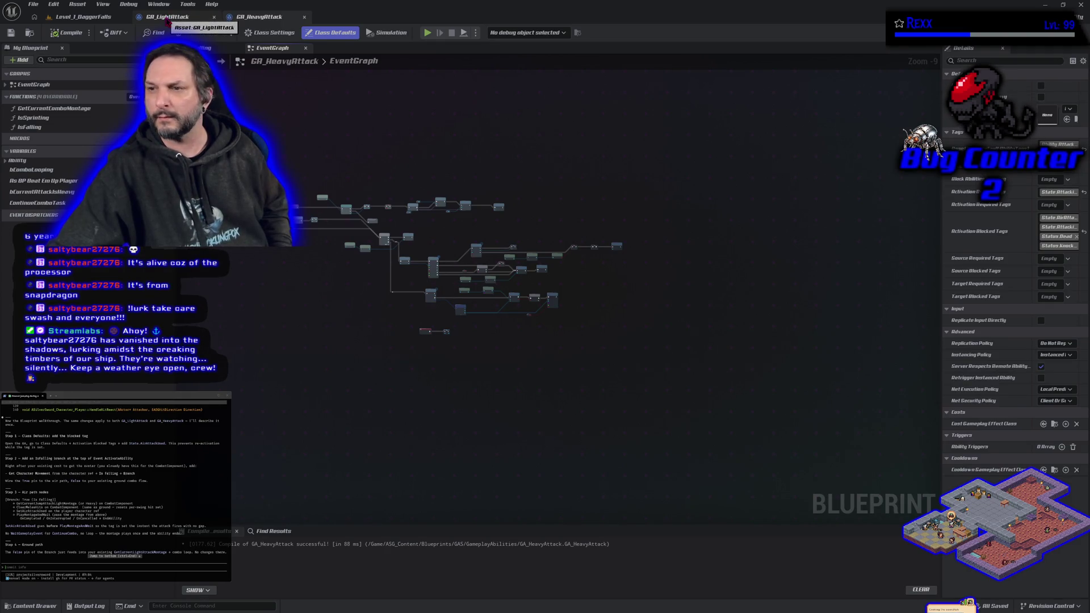
- Review GA_LightAttack's EventGraph from ActivateAbility, then open the GetCurrentComboMontage function
left_click(167, 19)
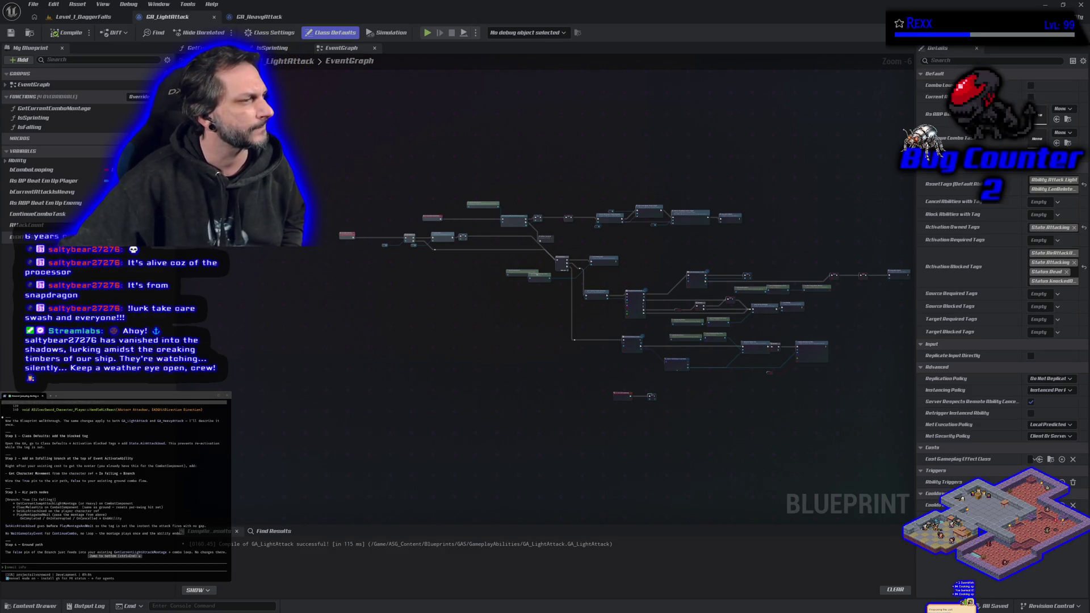
scroll(310, 258, "up", 7)
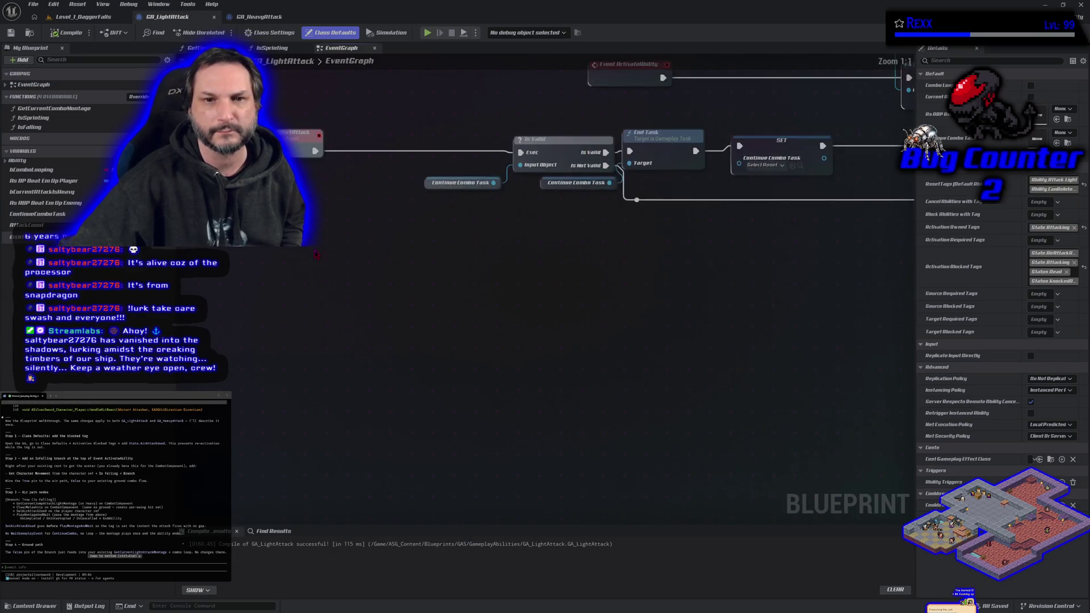
scroll(324, 369, "down", 3)
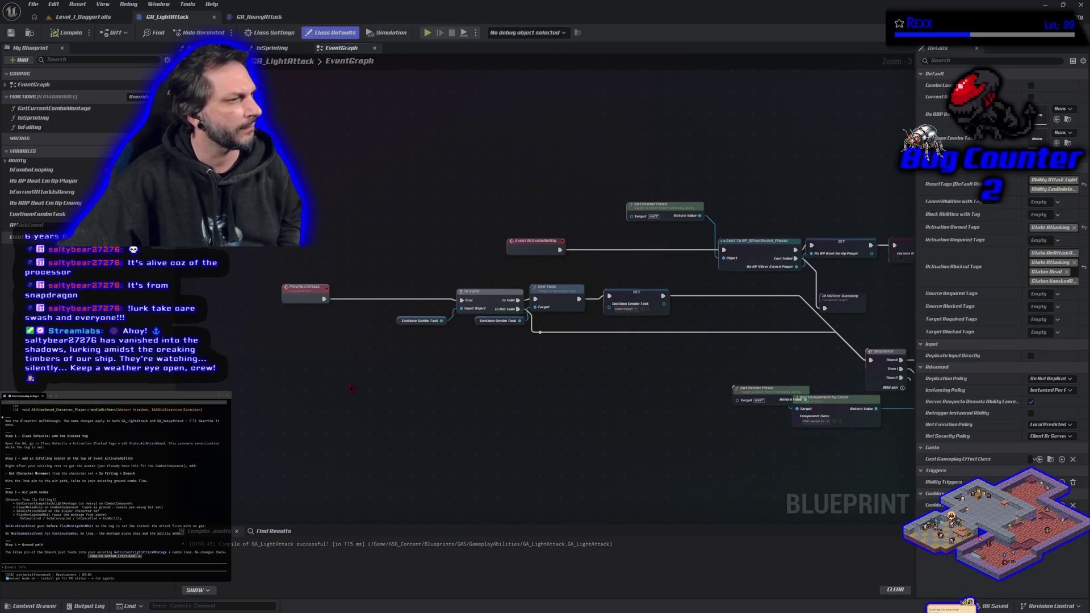
left_click_drag(620, 413, 513, 348)
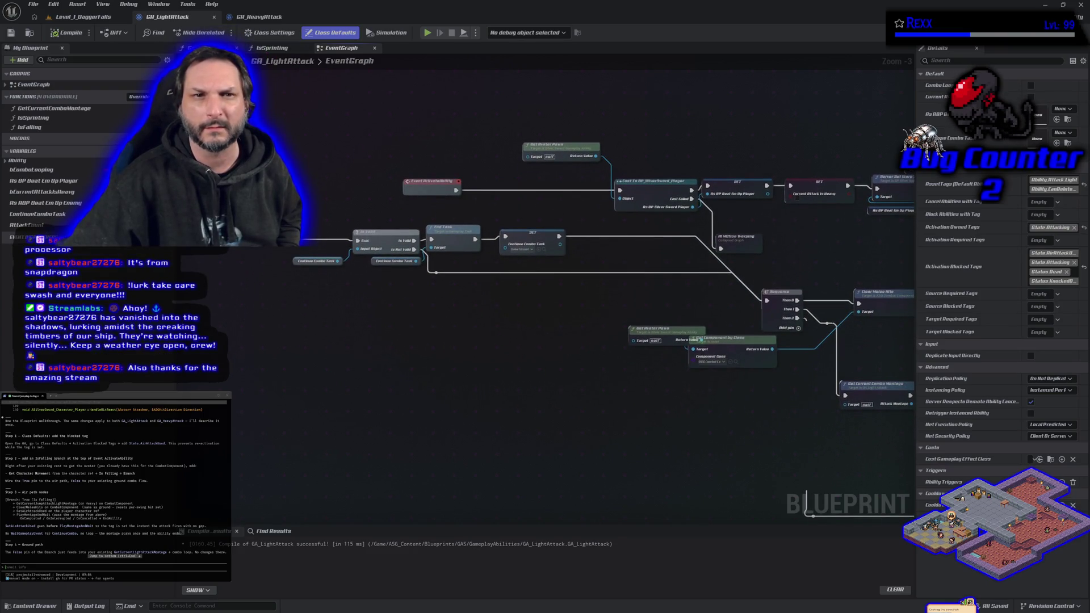
left_click(210, 48)
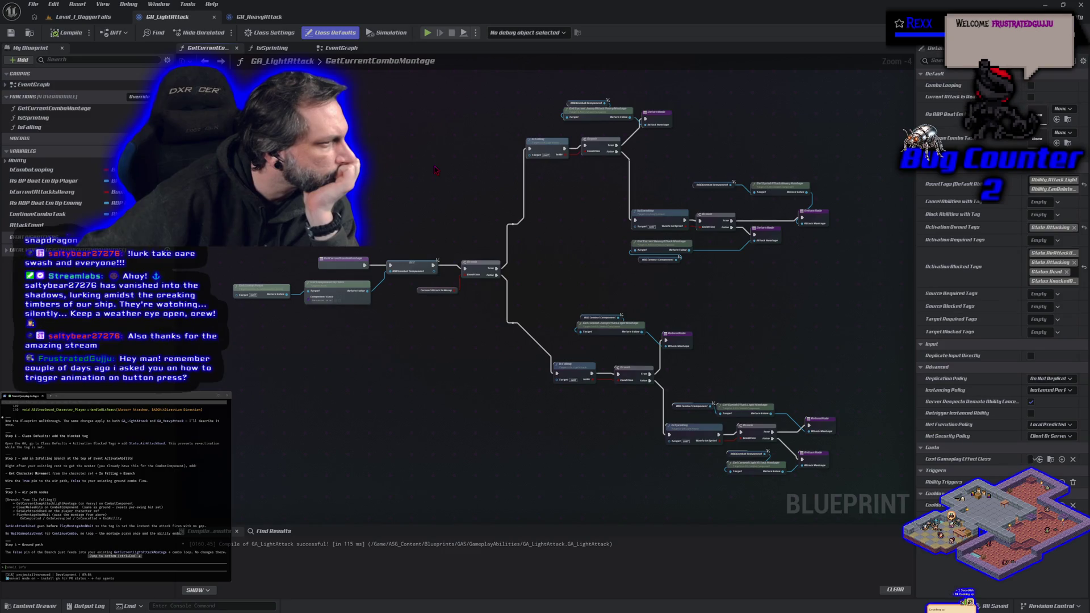
- Paste the GetCurrentComboMontage nodes as text into the terminal assistant, then return to the EventGraph
scroll(435, 169, "down", 1)
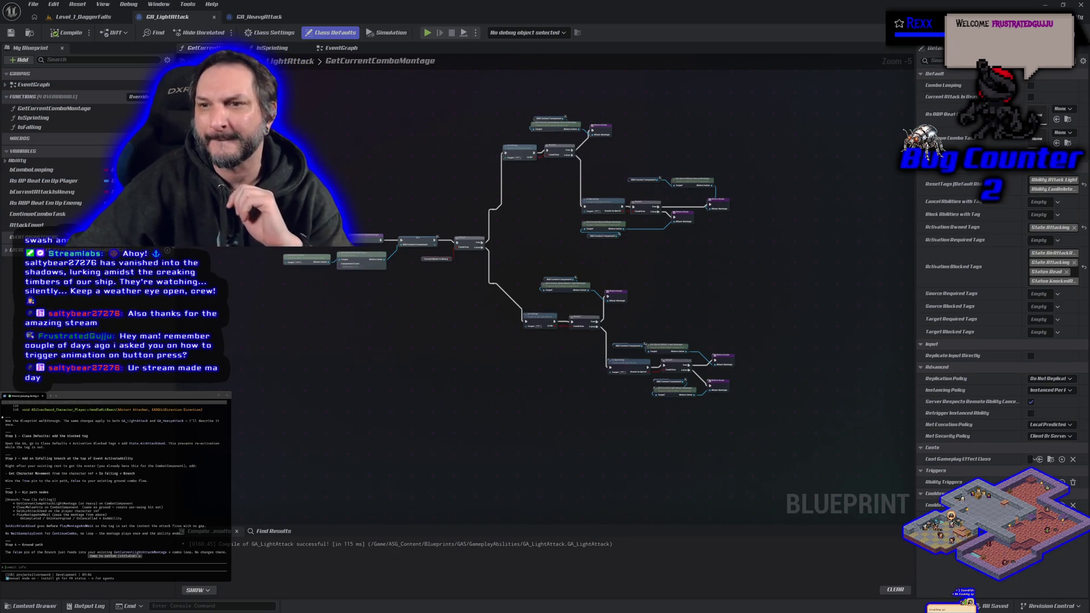
left_click(373, 263)
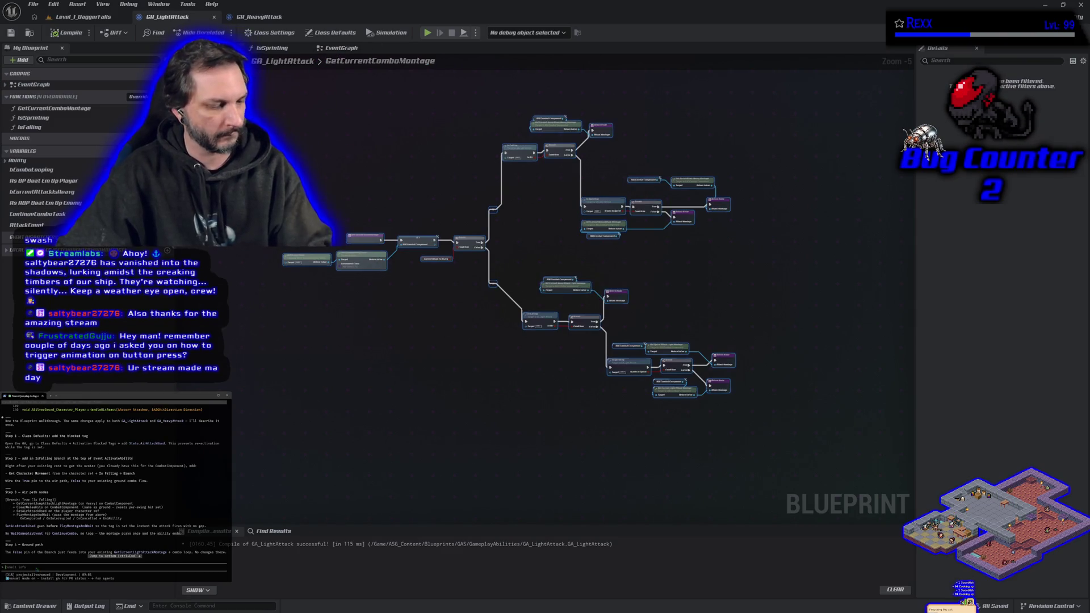
key("ctrl+v")
left_click(100, 498)
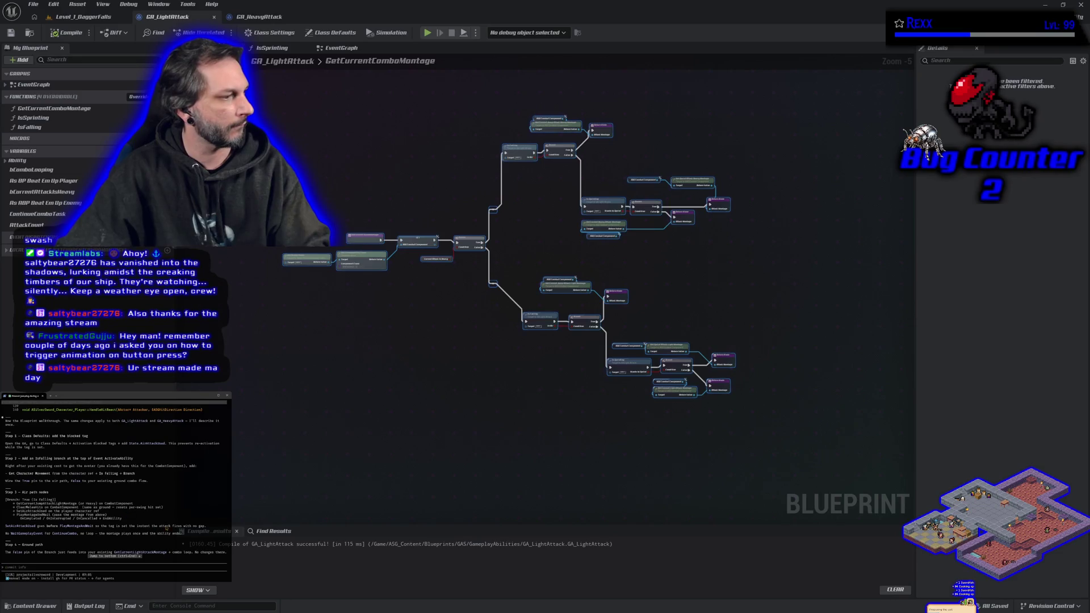
left_click(341, 48)
scroll(378, 147, "down", 6)
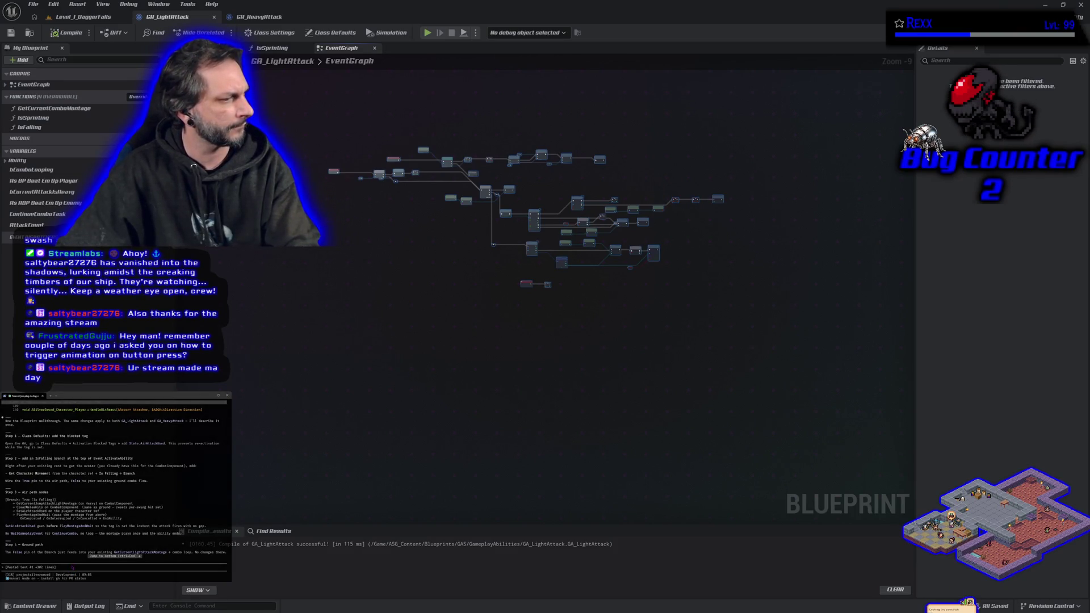
- Paste the EventGraph text beside the first graph and submit both to the terminal assistant for a plan
key("ctrl+v")
key("Return")
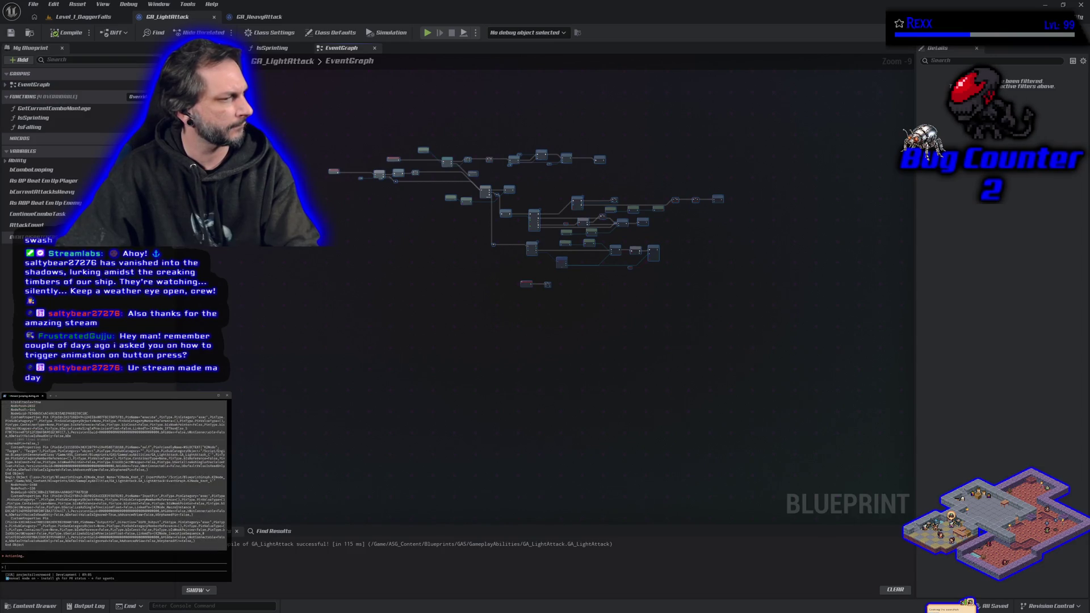
scroll(114, 479, "up", 5)
scroll(114, 479, "down", 5)
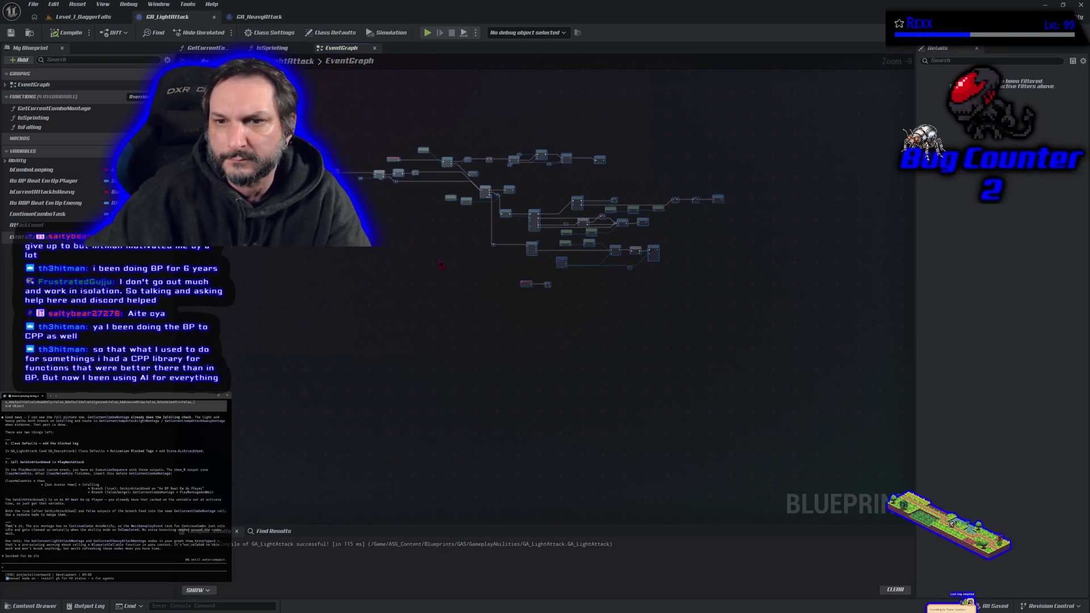
- Zoom and pan the EventGraph to PlayMontageAndWait and the empty space below Clear Melee Hits
scroll(368, 303, "up", 3)
mouse_move(368, 303)
left_mouse_down()
mouse_move(420, 360)
mouse_move(409, 347)
mouse_move(348, 382)
mouse_move(352, 423)
left_mouse_up()
scroll(407, 345, "up", 1)
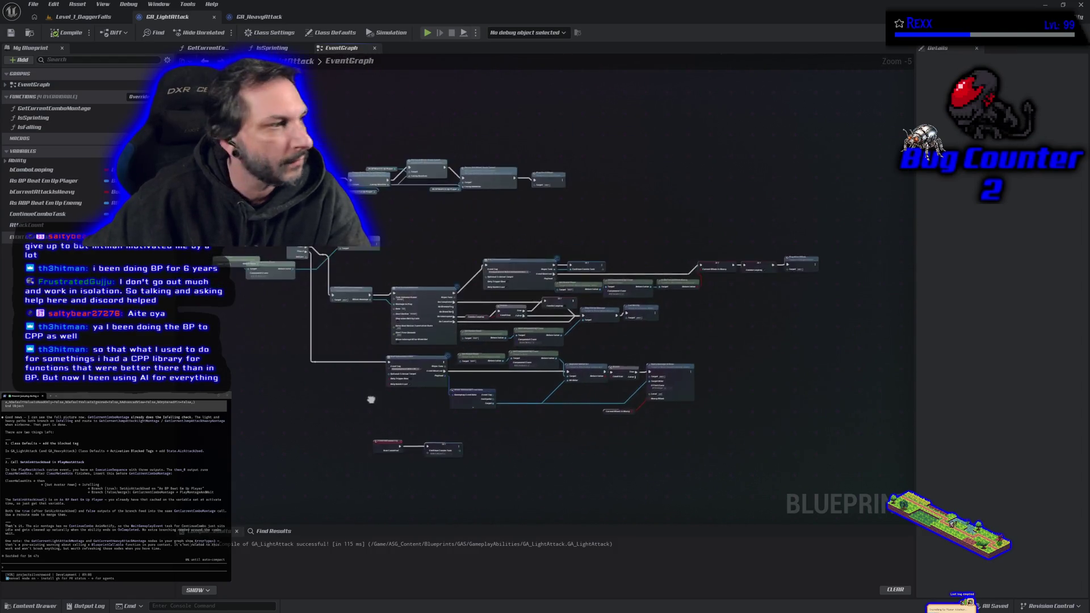
scroll(509, 355, "up", 3)
mouse_move(510, 354)
left_mouse_down()
mouse_move(654, 439)
mouse_move(999, 483)
left_mouse_up()
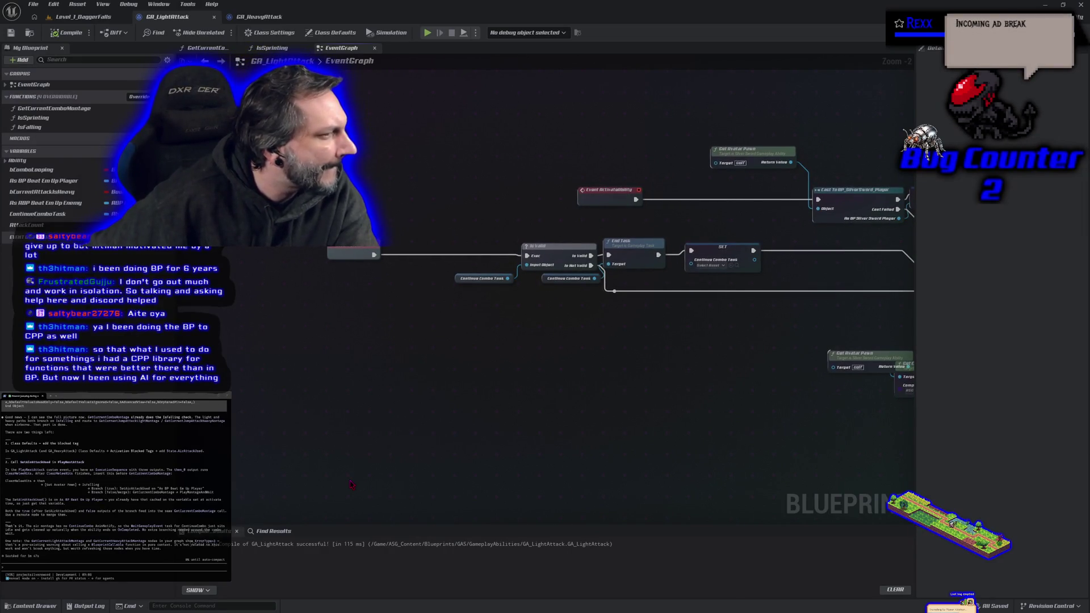
mouse_move(351, 486)
left_mouse_down()
mouse_move(170, 443)
mouse_move(3, 363)
left_mouse_up()
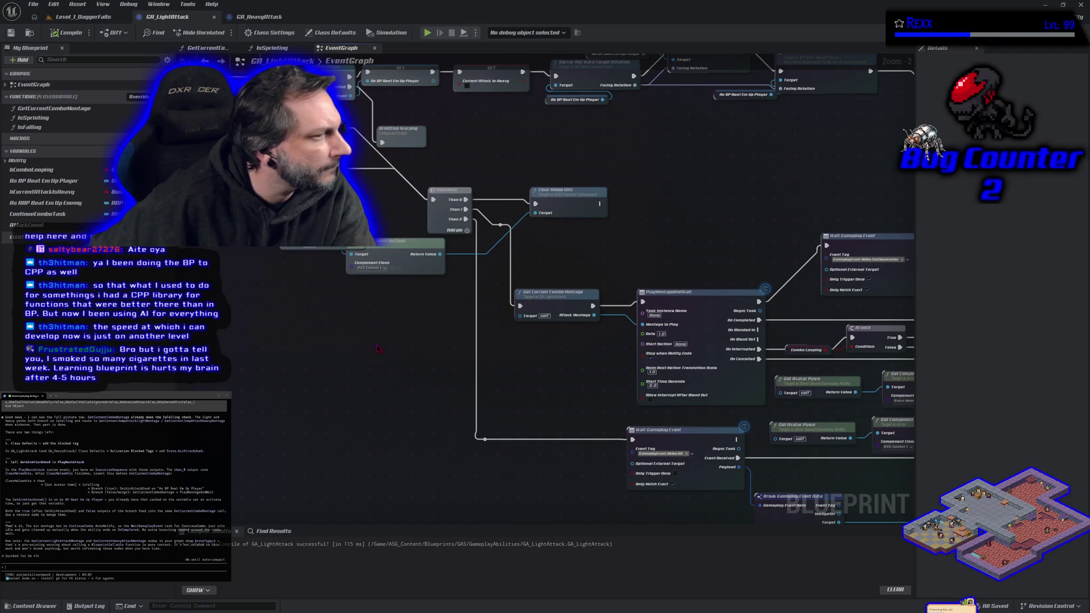
left_click_drag(528, 445, 466, 448)
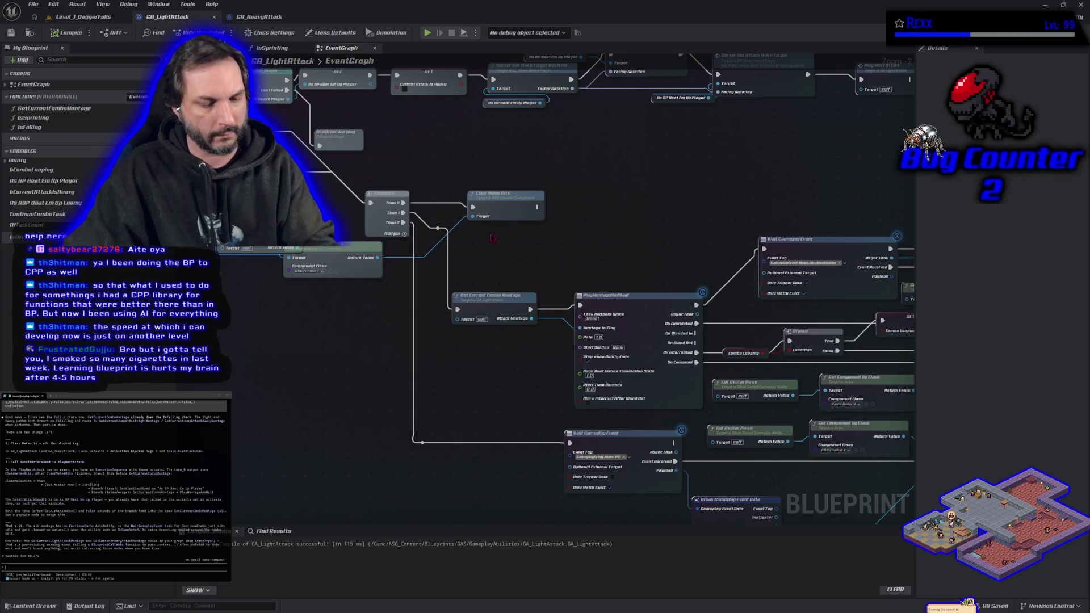
- Paste a Get Avatar Pawn node and add an Is Falling node beside Clear Melee Hits
key("ctrl+v")
left_click_drag(568, 248, 577, 246)
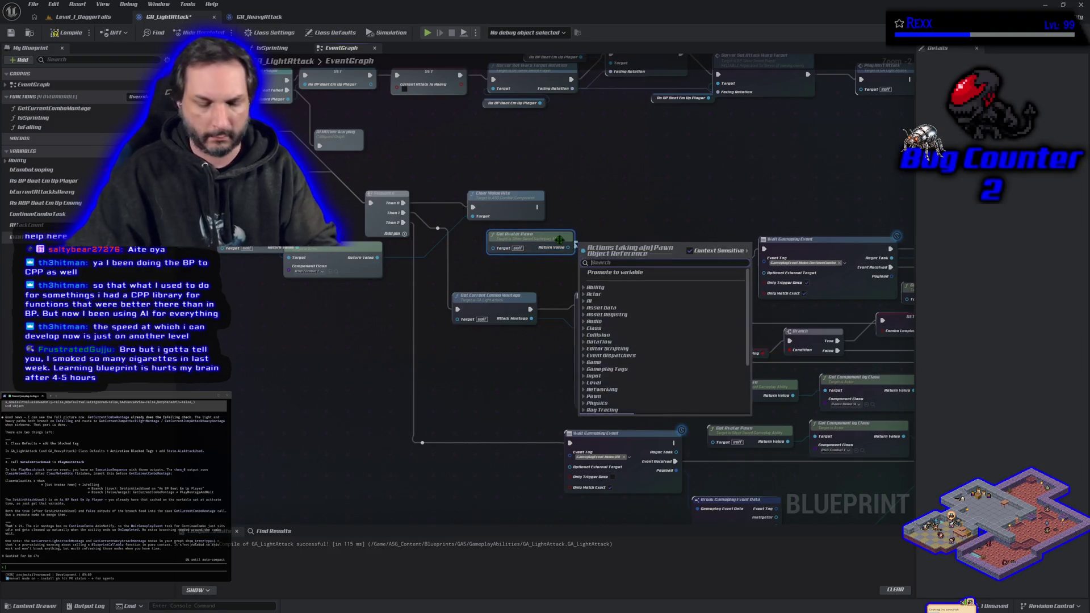
type("is falling")
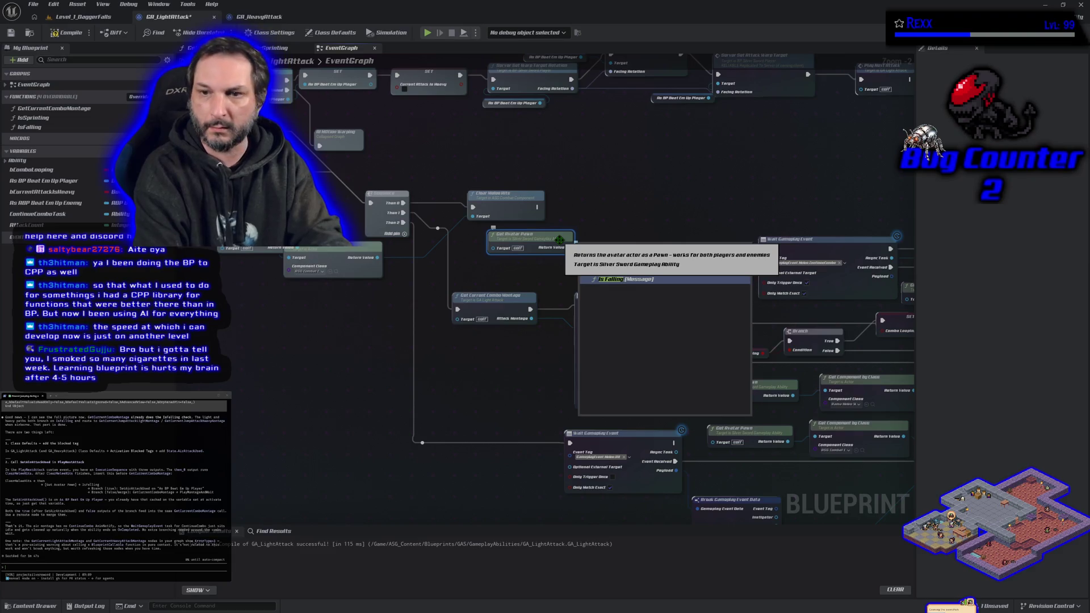
key("Return")
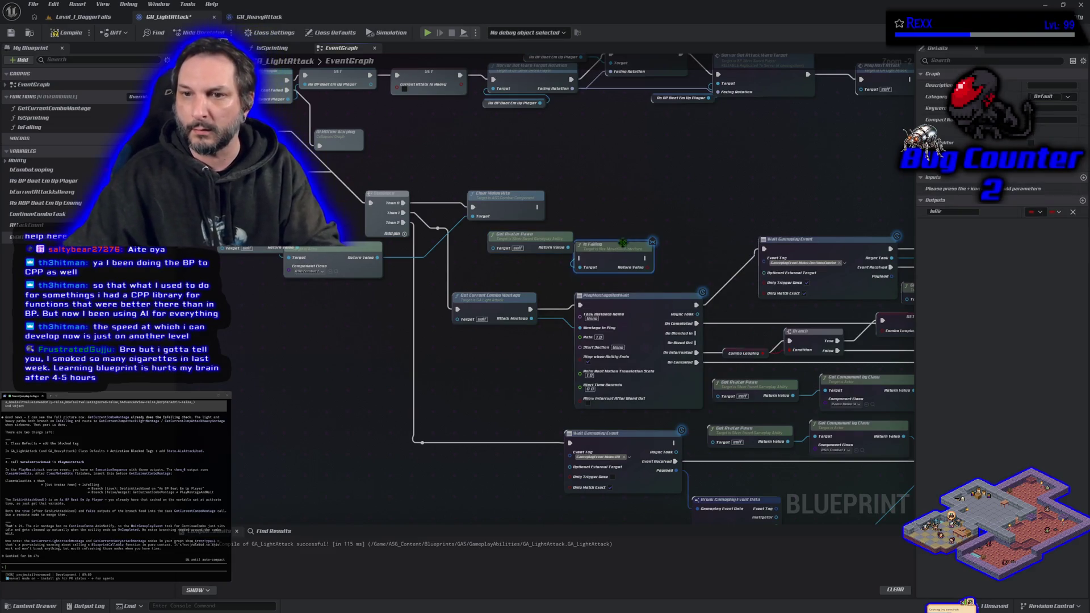
left_click_drag(623, 243, 627, 193)
- Chain a Branch after Clear Melee Hits with Is Falling's Return Value as its Condition
left_click_drag(537, 207, 585, 207)
left_click(682, 199)
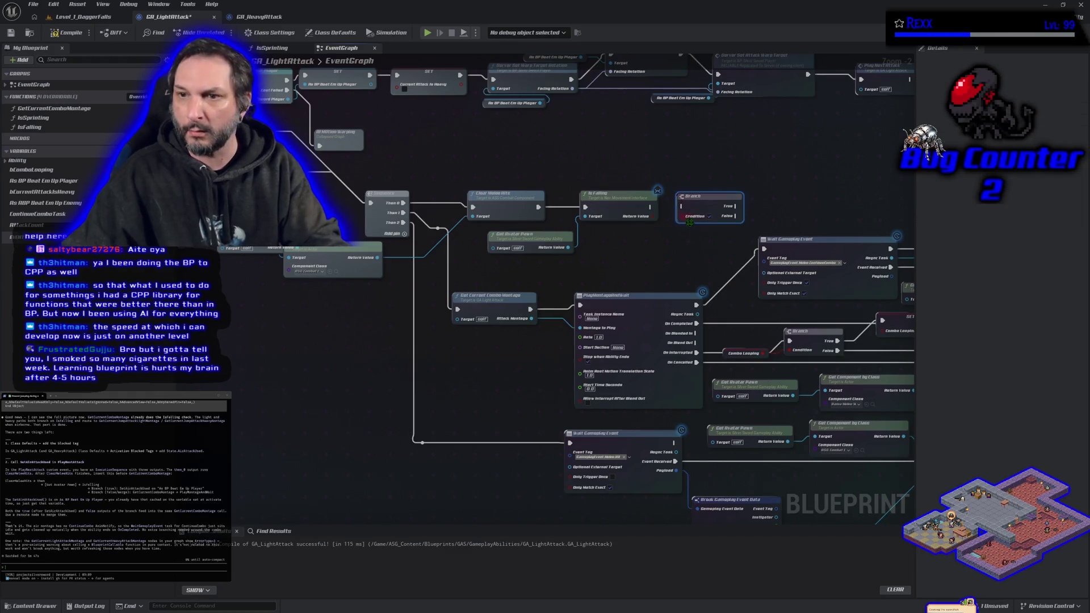
mouse_move(652, 216)
left_mouse_down()
mouse_move(699, 227)
mouse_move(682, 216)
left_mouse_up()
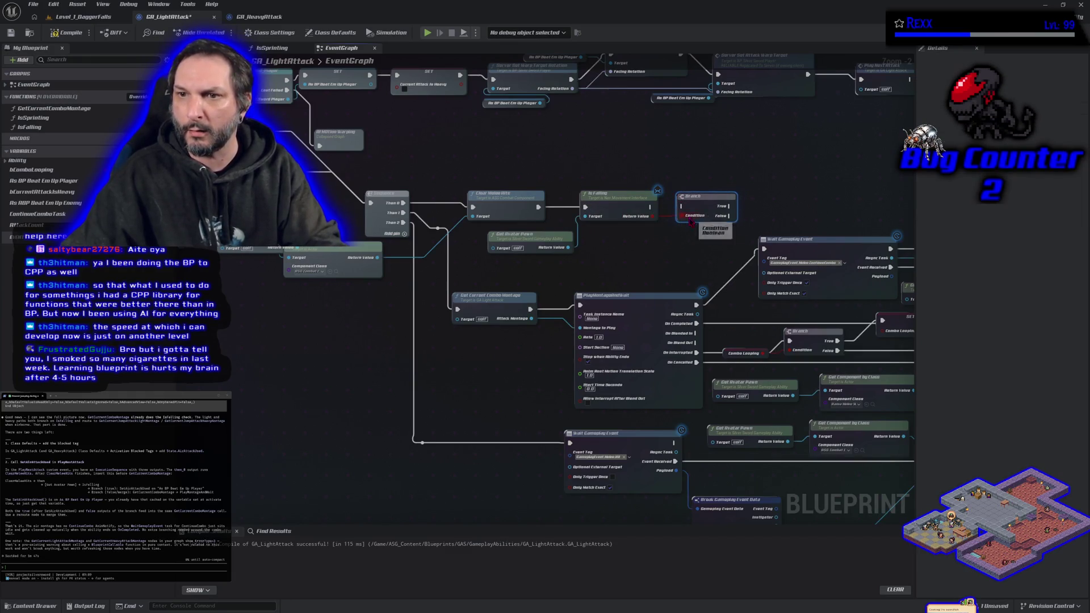
left_click(651, 209)
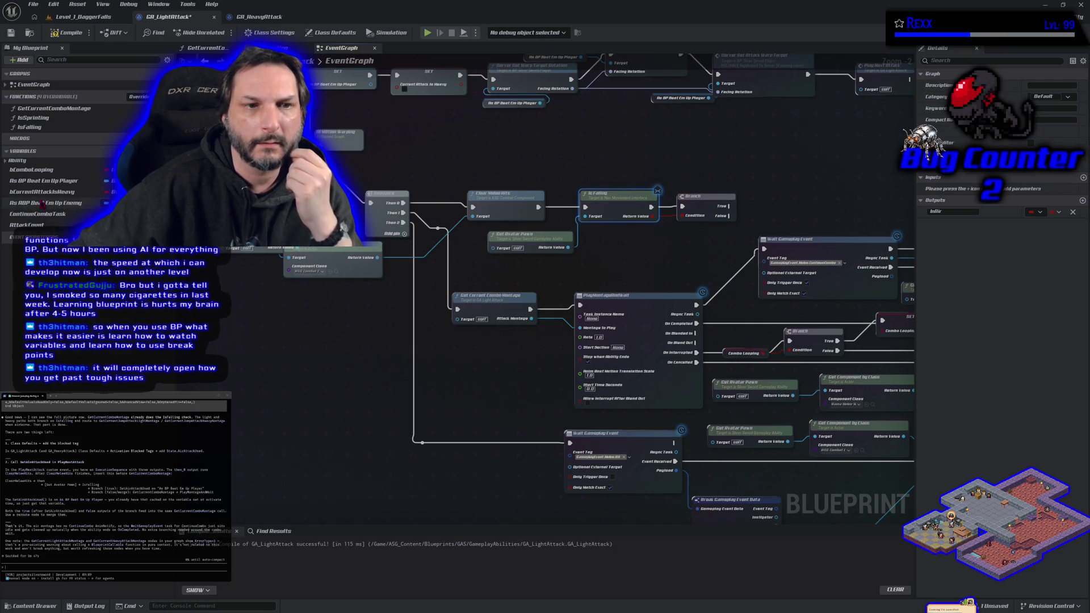
- Add an As BP Beat Em Up Player getter and Set Air Attack Used on the Branch's True output
left_click(54, 180)
left_click_drag(54, 180, 609, 238)
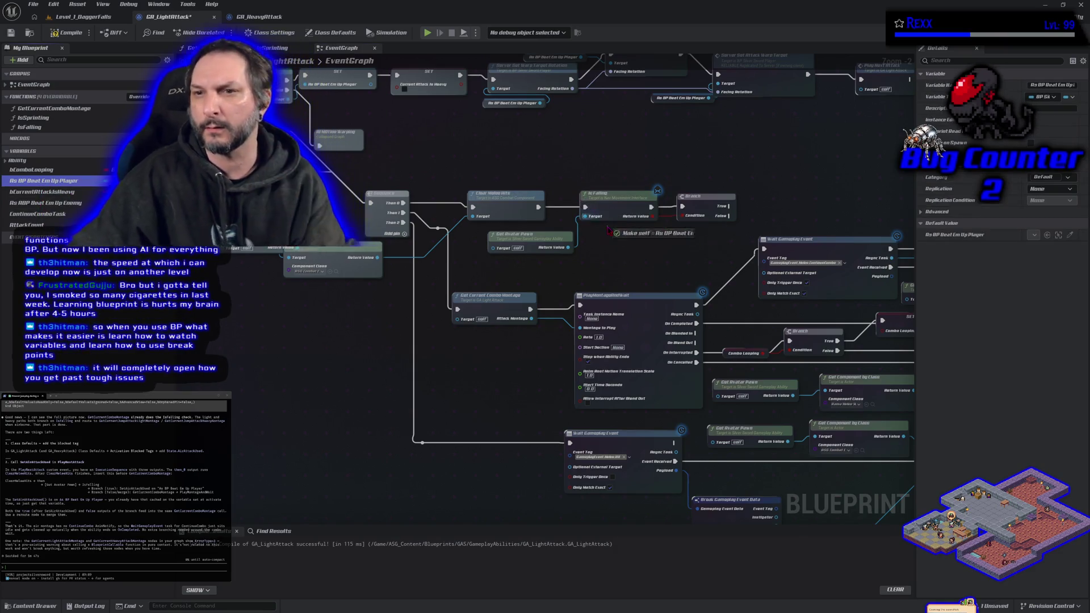
left_click(630, 249)
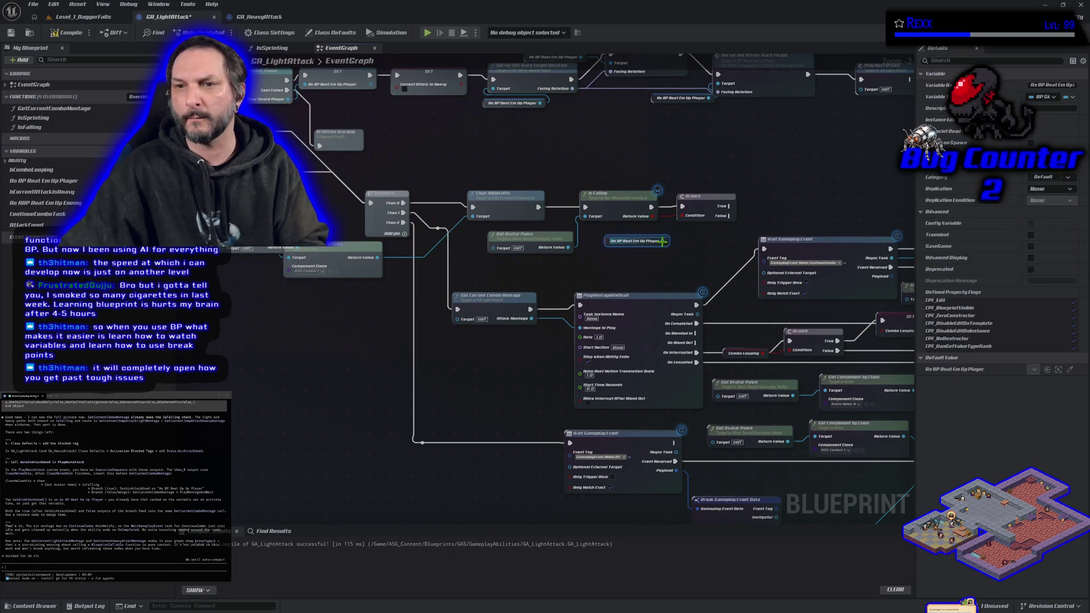
left_click_drag(663, 241, 684, 241)
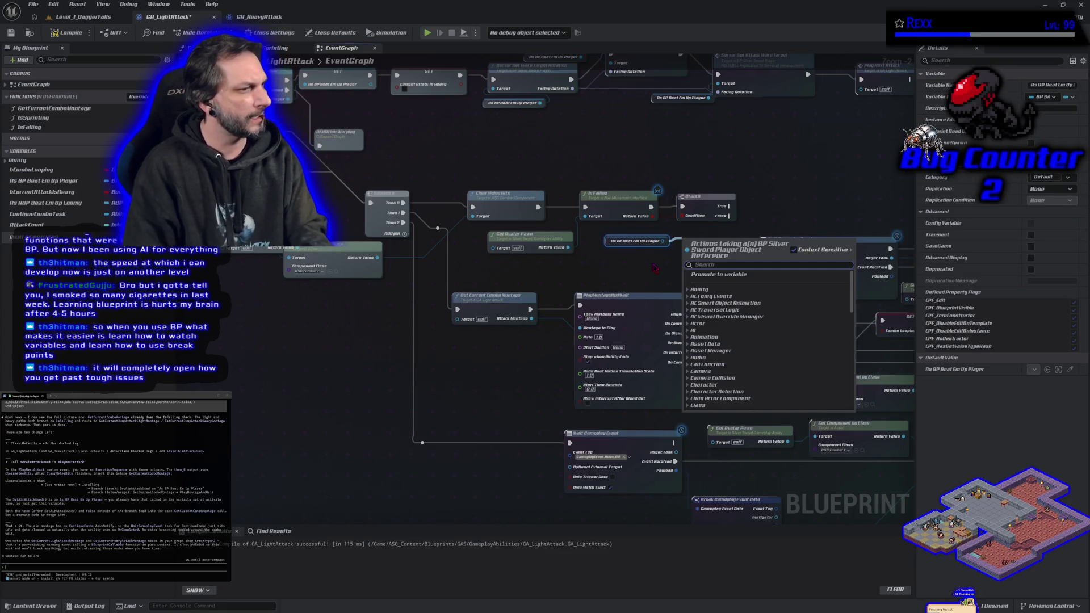
type("set air att")
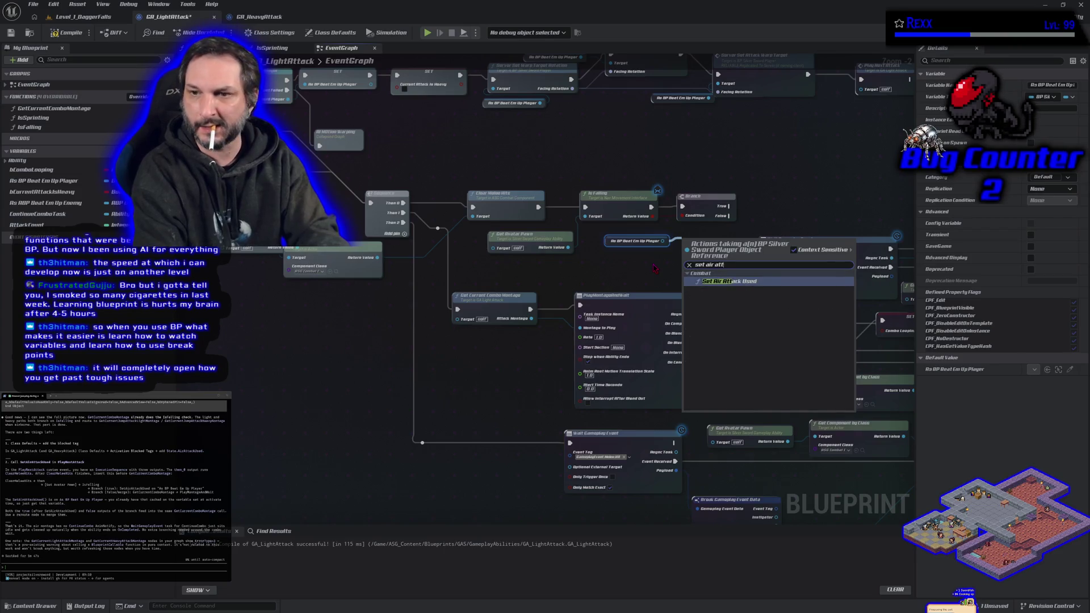
key("Return")
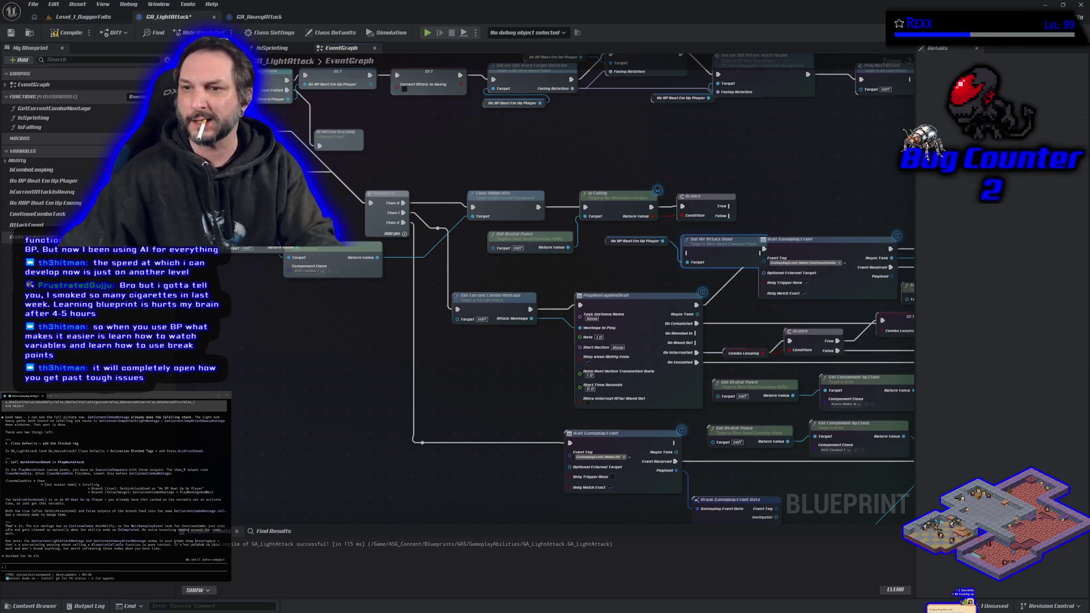
mouse_move(710, 255)
left_mouse_down()
mouse_move(781, 209)
mouse_move(739, 205)
mouse_move(759, 202)
left_mouse_up()
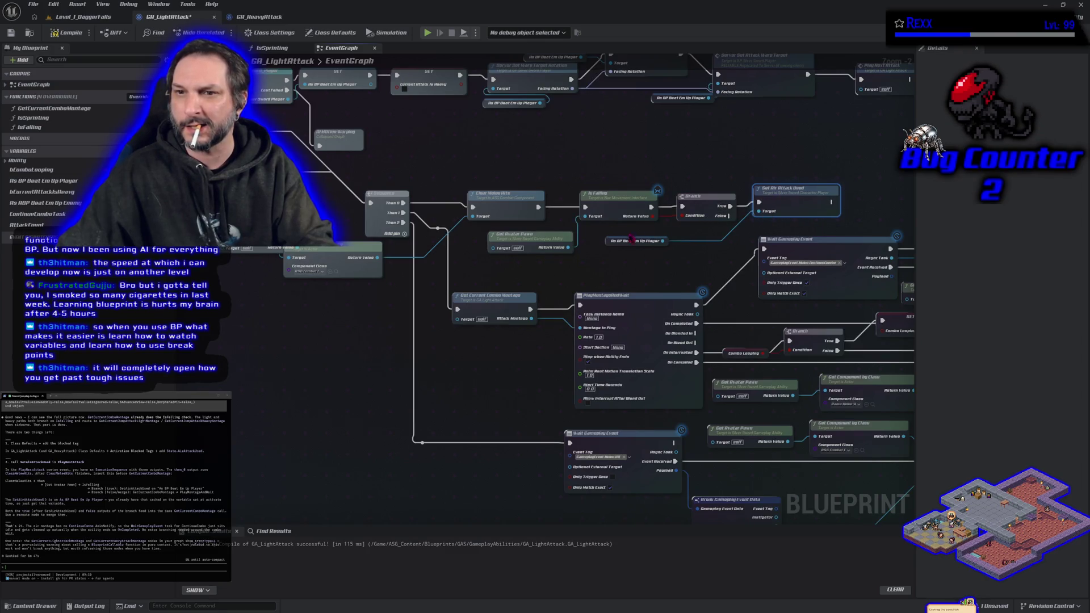
mouse_move(606, 240)
left_mouse_down()
mouse_move(738, 173)
mouse_move(772, 180)
left_mouse_up()
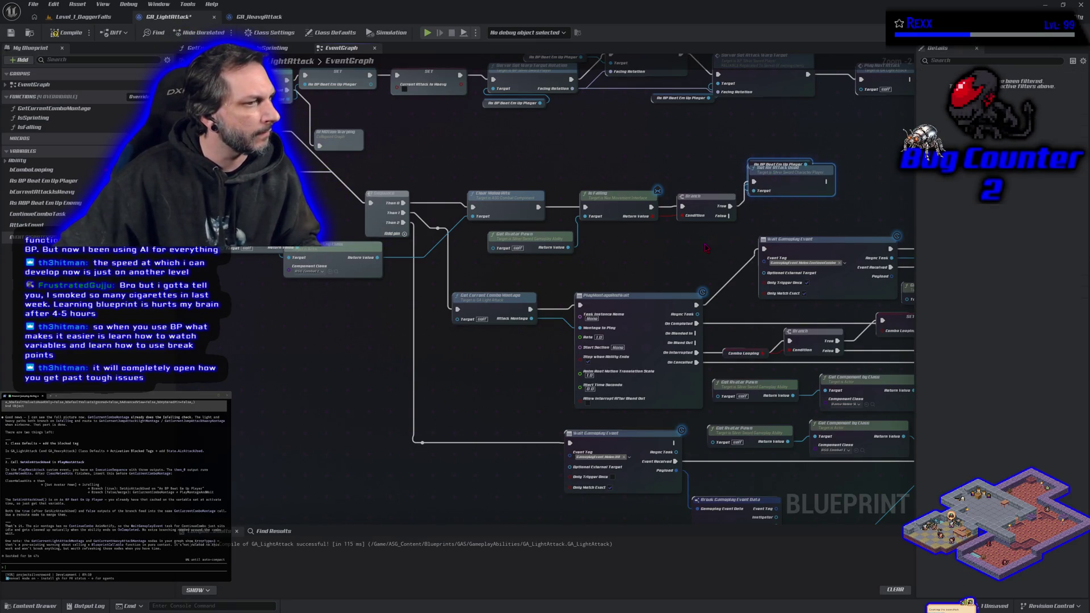
- Wire the Branch's False output to Get Current Combo Montage
mouse_move(705, 247)
left_mouse_down()
mouse_move(650, 180)
mouse_move(696, 211)
left_mouse_up()
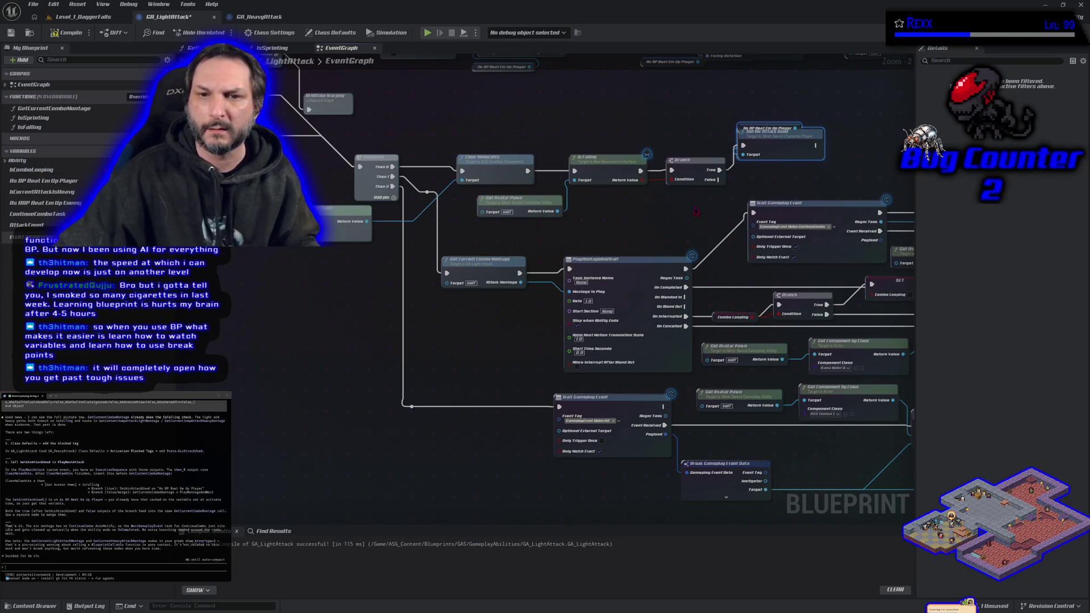
left_click_drag(630, 230, 721, 254)
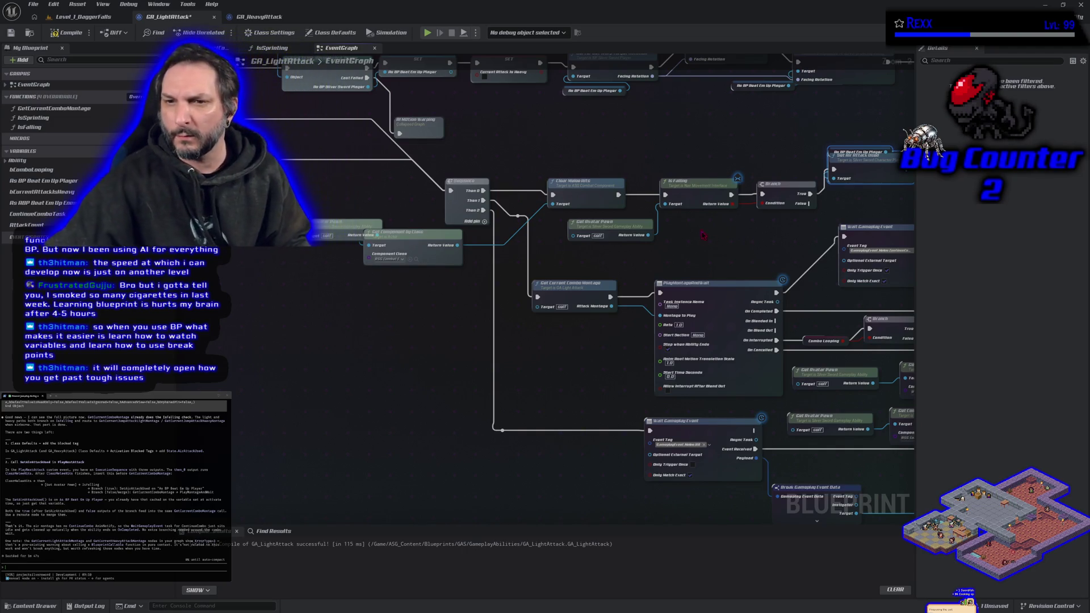
left_click_drag(703, 235, 612, 241)
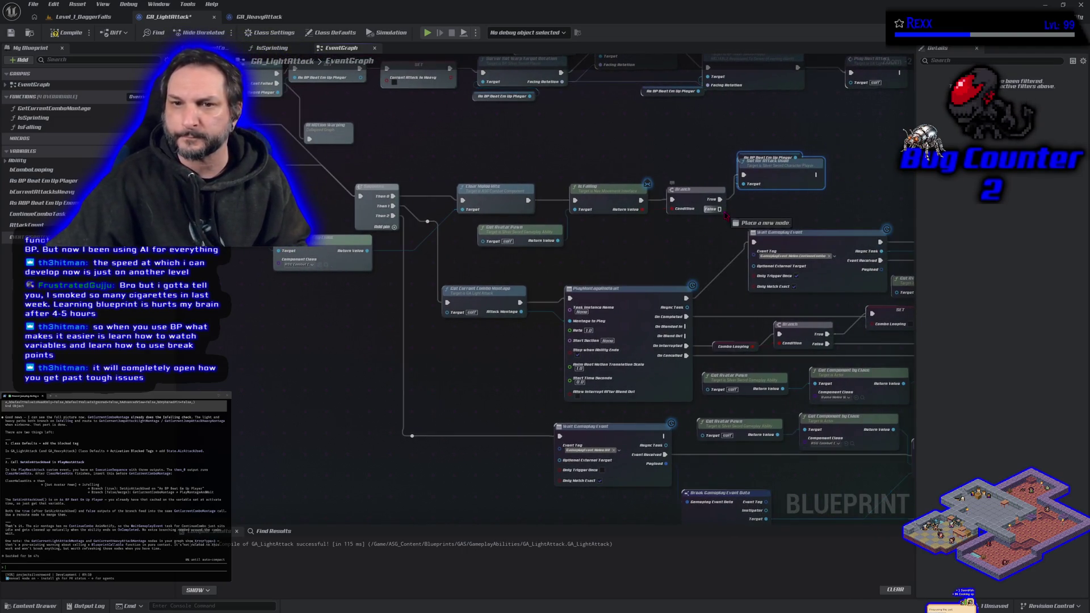
mouse_move(727, 216)
left_mouse_down()
mouse_move(588, 245)
mouse_move(448, 302)
left_mouse_up()
scroll(448, 302, "down", 5)
mouse_move(193, 146)
left_mouse_down()
mouse_move(726, 412)
mouse_move(762, 441)
left_mouse_up()
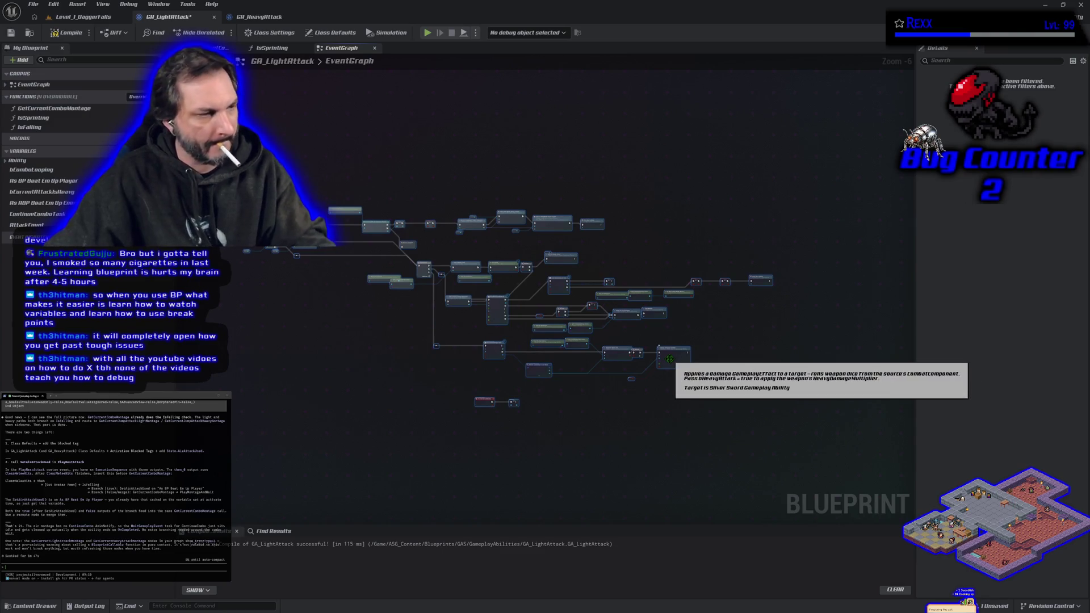
- Type a 'tags' note, paste the copied GA_LightAttack graph after it, and send it to the assistant
type("tags are set.")
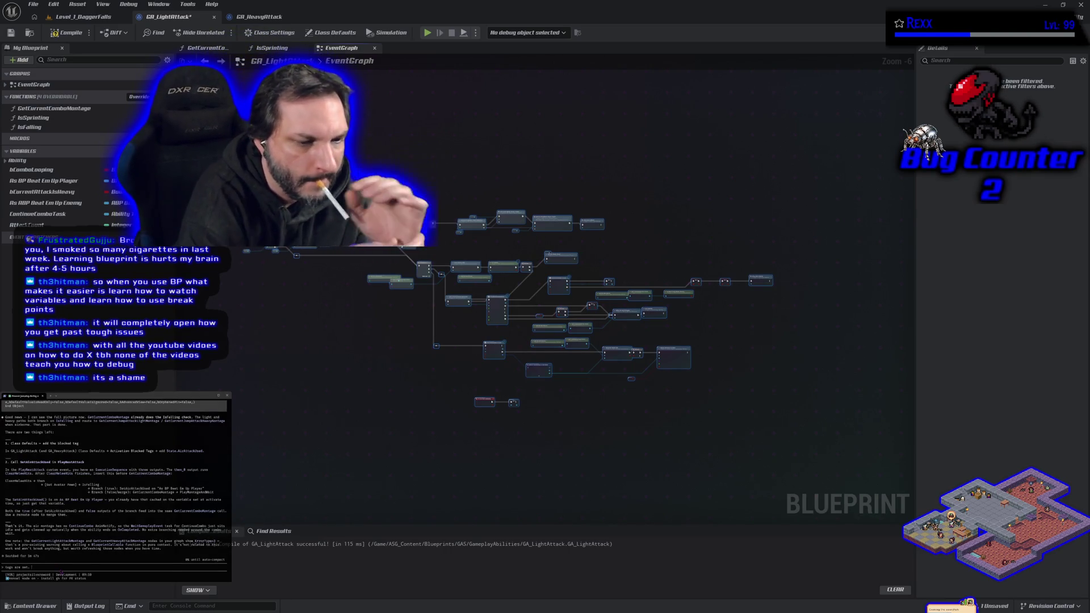
key("ctrl+v")
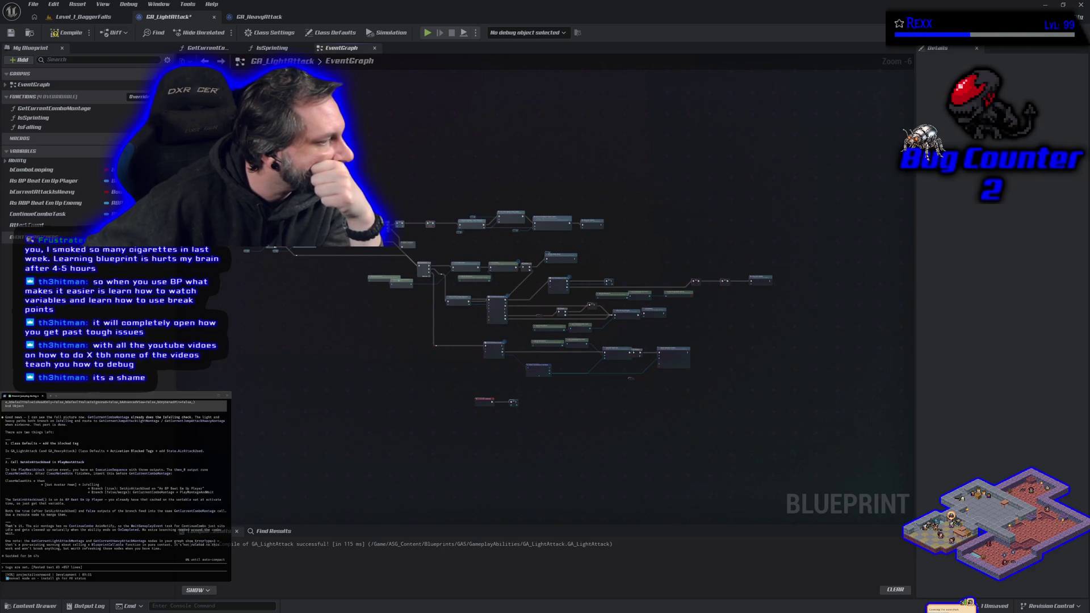
key("Return")
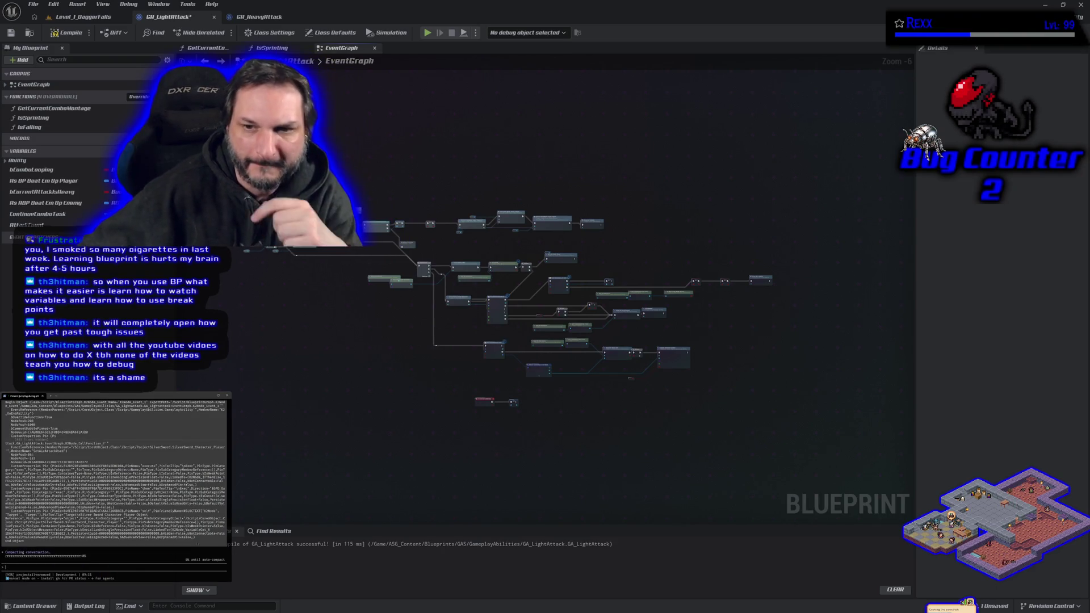
scroll(462, 323, "up", 4)
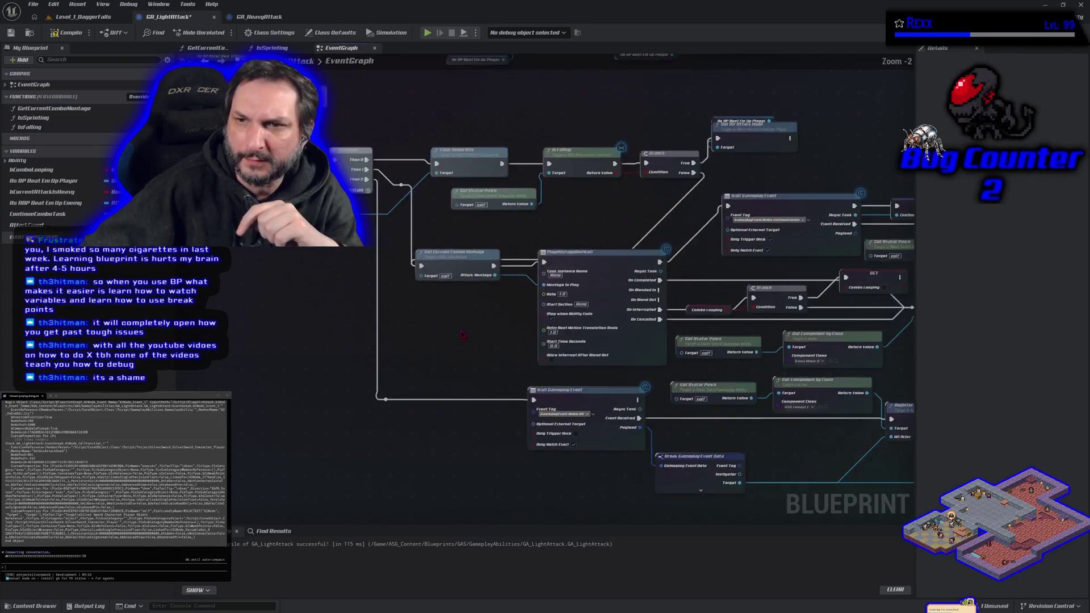
mouse_move(349, 365)
left_mouse_down()
mouse_move(301, 328)
mouse_move(345, 309)
mouse_move(364, 333)
left_mouse_up()
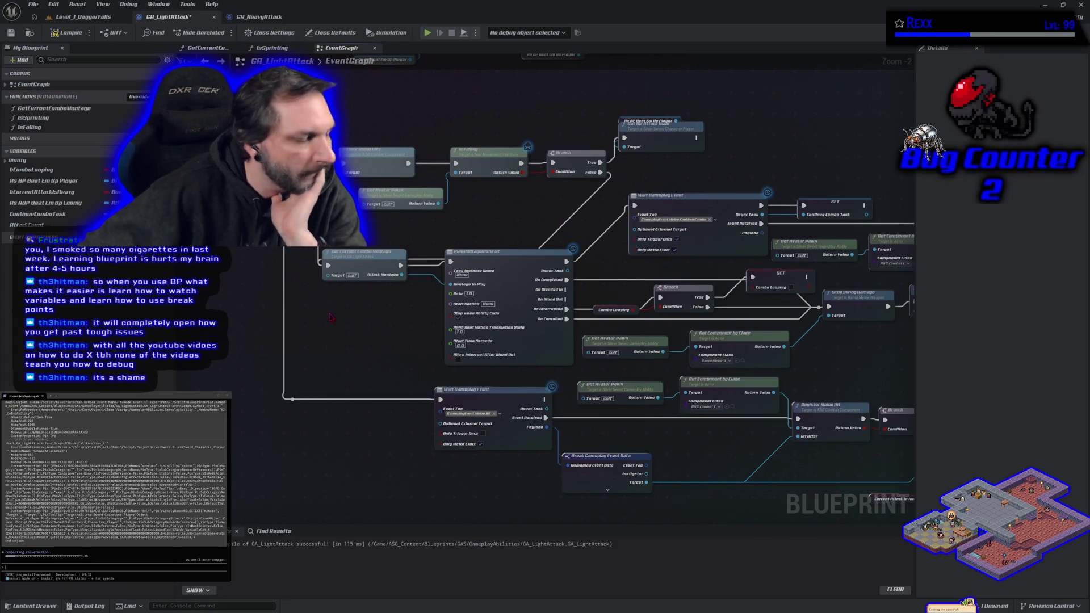
mouse_move(332, 317)
left_mouse_down()
mouse_move(362, 300)
mouse_move(304, 297)
left_mouse_up()
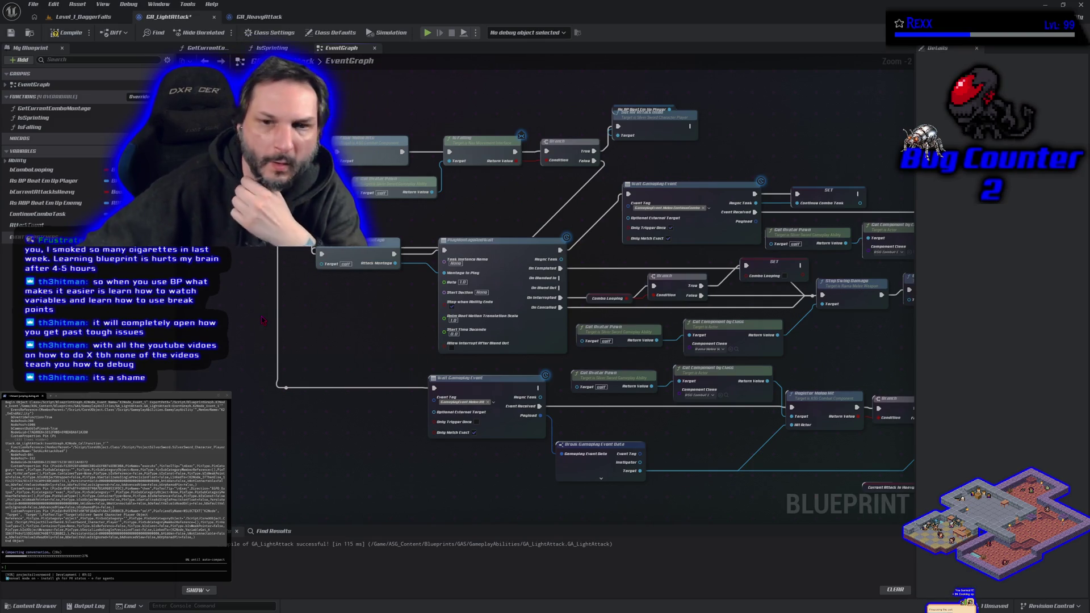
scroll(267, 318, "down", 3)
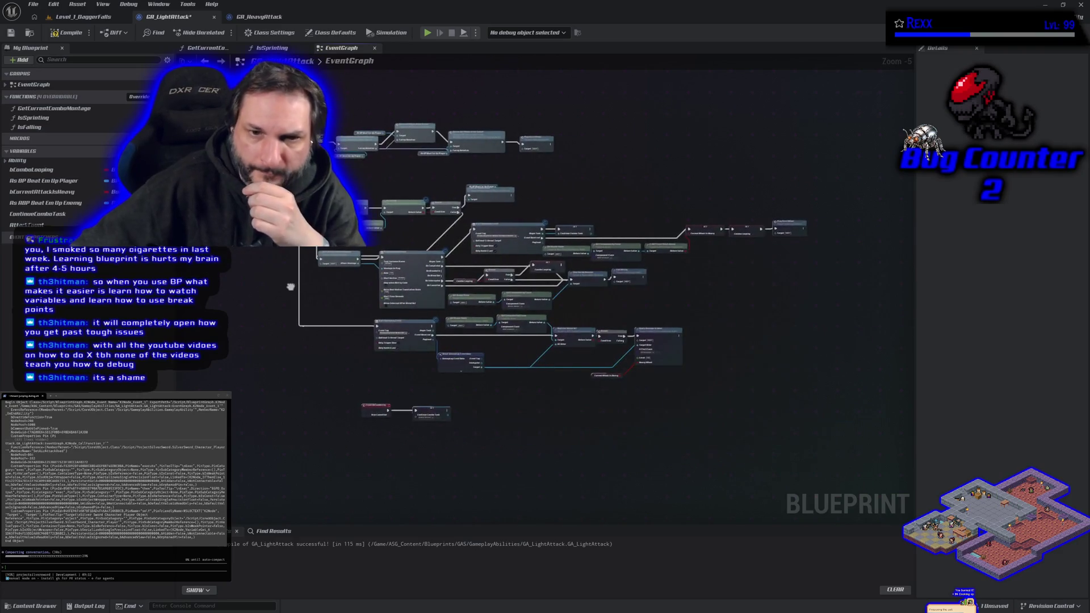
- Recompile GA_LightAttack successfully and save it, leaving no unsaved assets
scroll(290, 287, "up", 2)
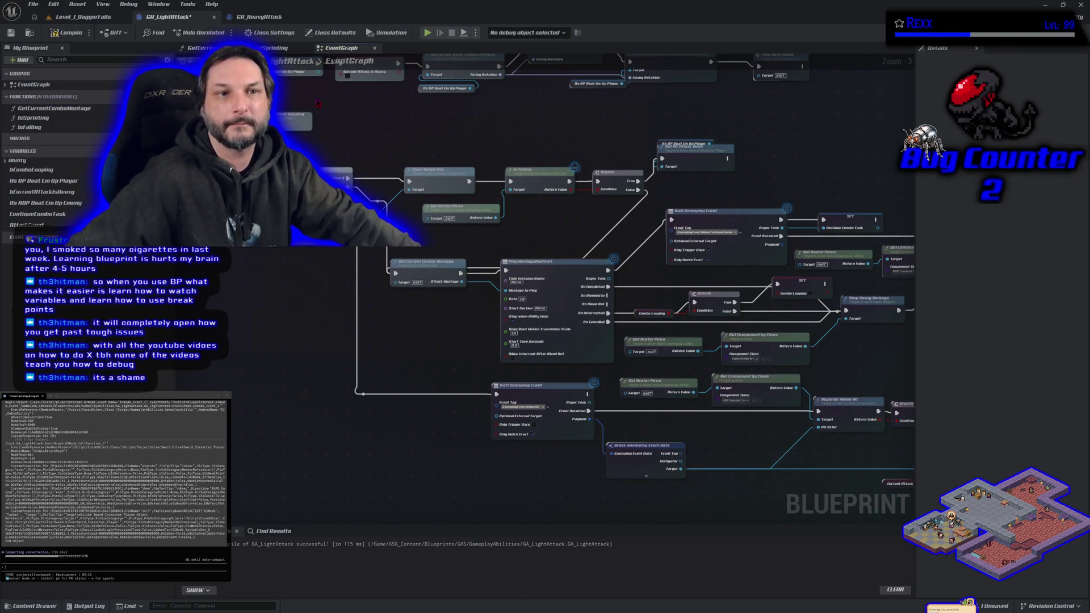
left_click(64, 33)
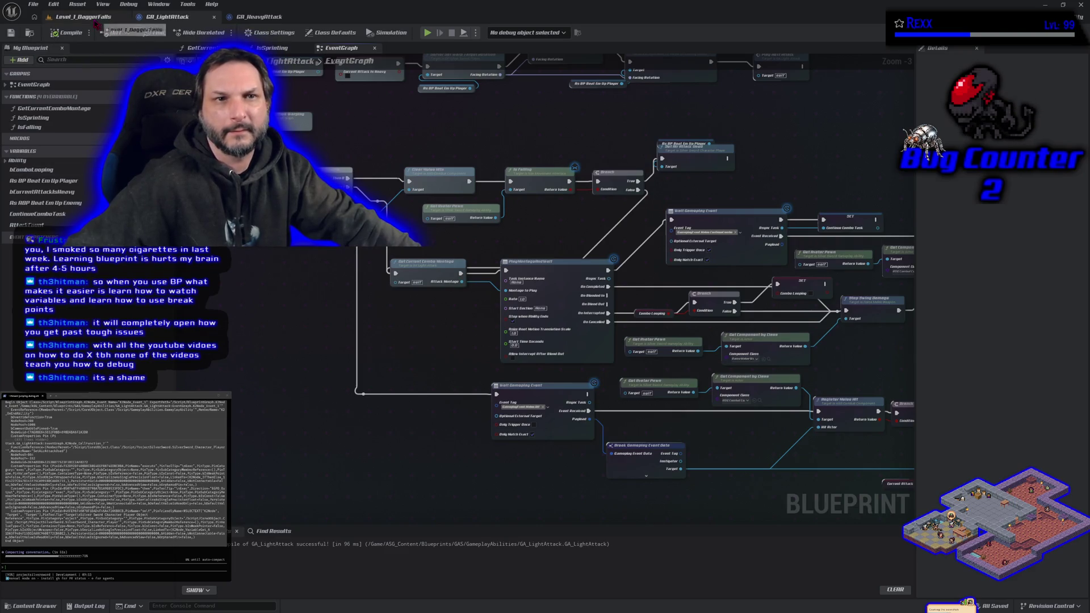
- Play Level_1_DaggerFalls, fire two light attacks, then stop and go back to GA_LightAttack
left_click(86, 16)
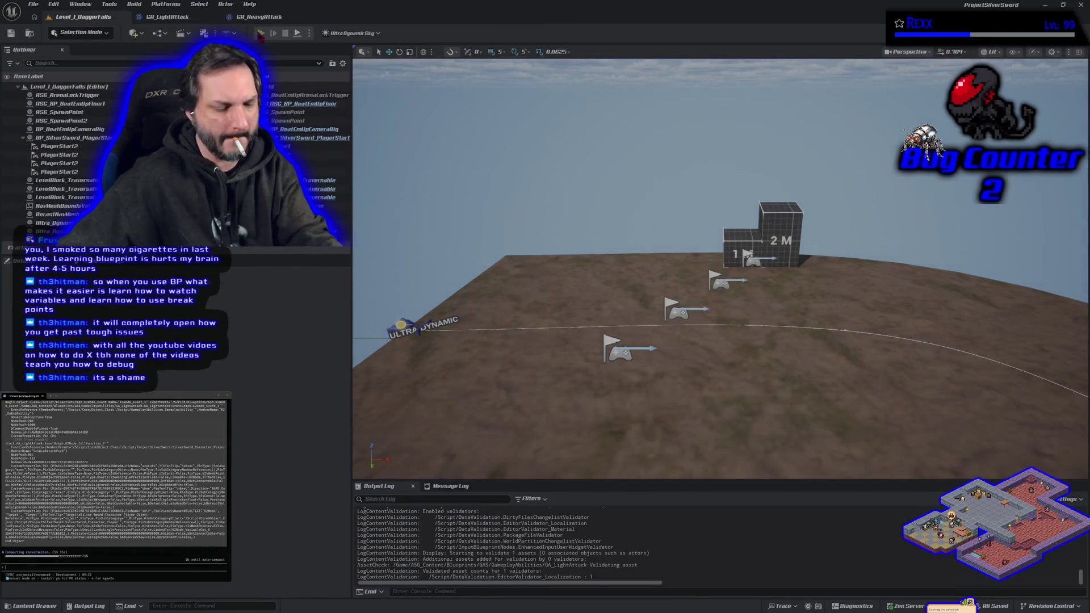
left_click(260, 34)
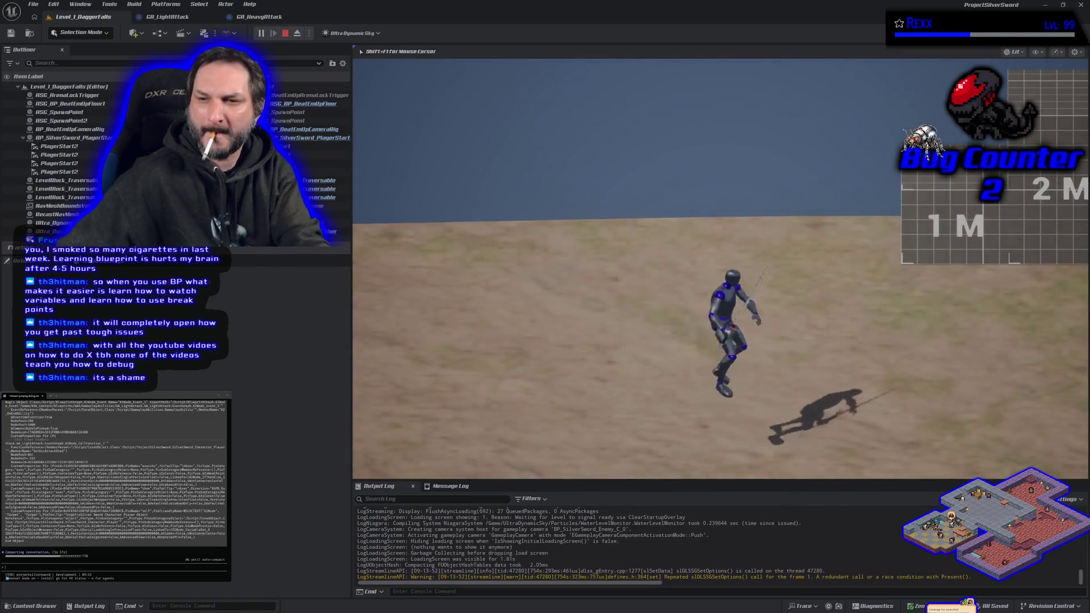
key("s")
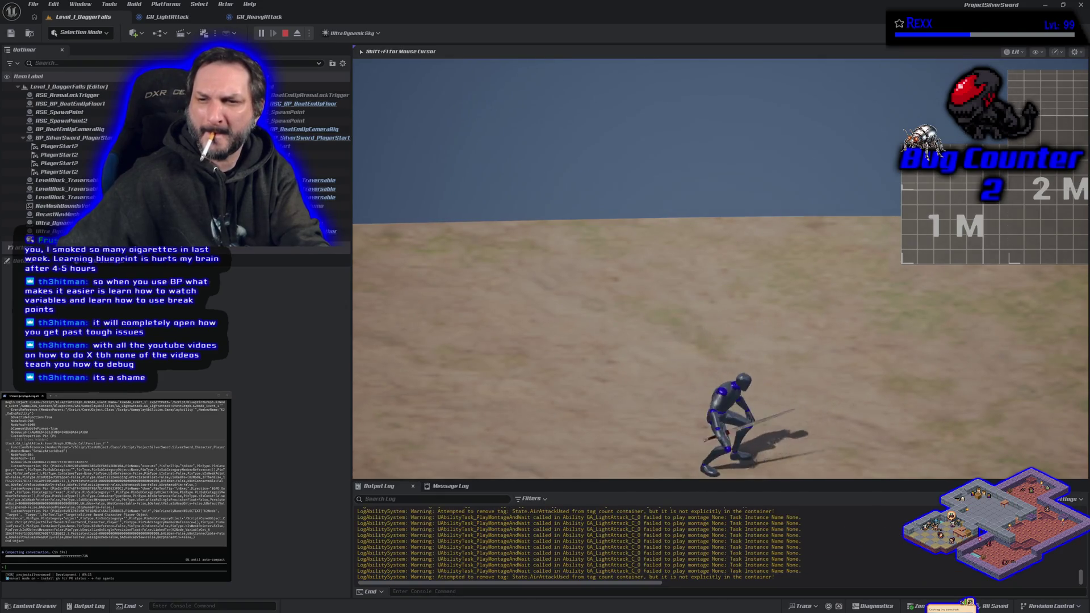
key("s")
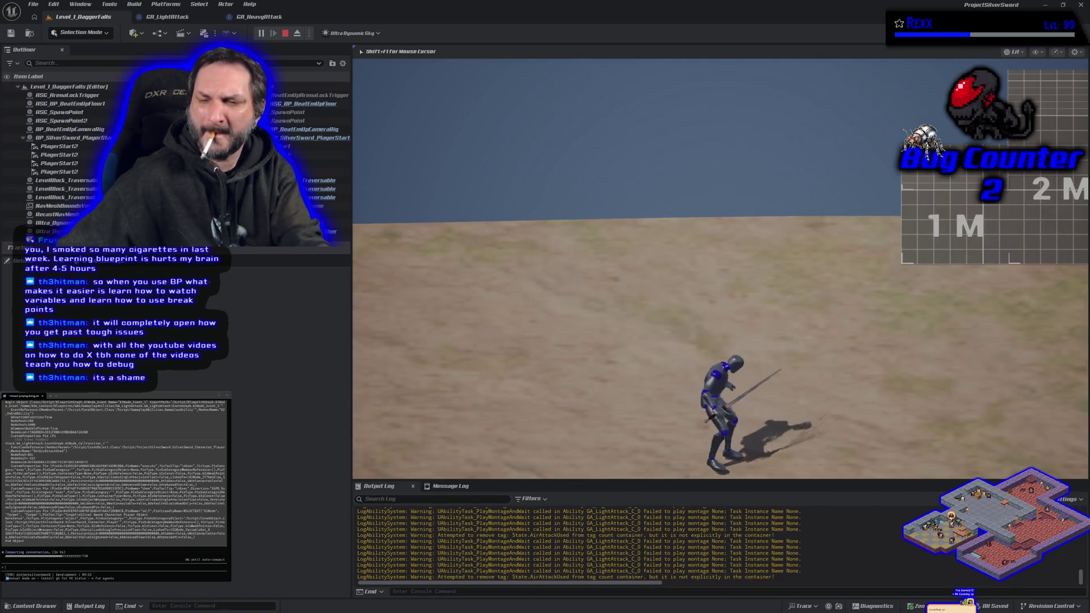
key("Escape")
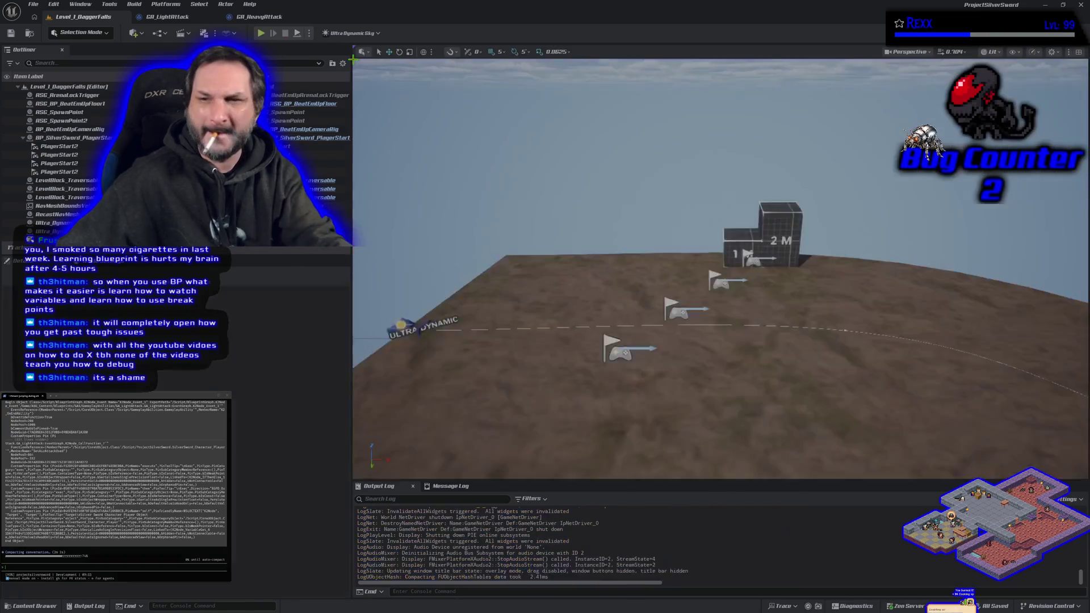
left_click(188, 19)
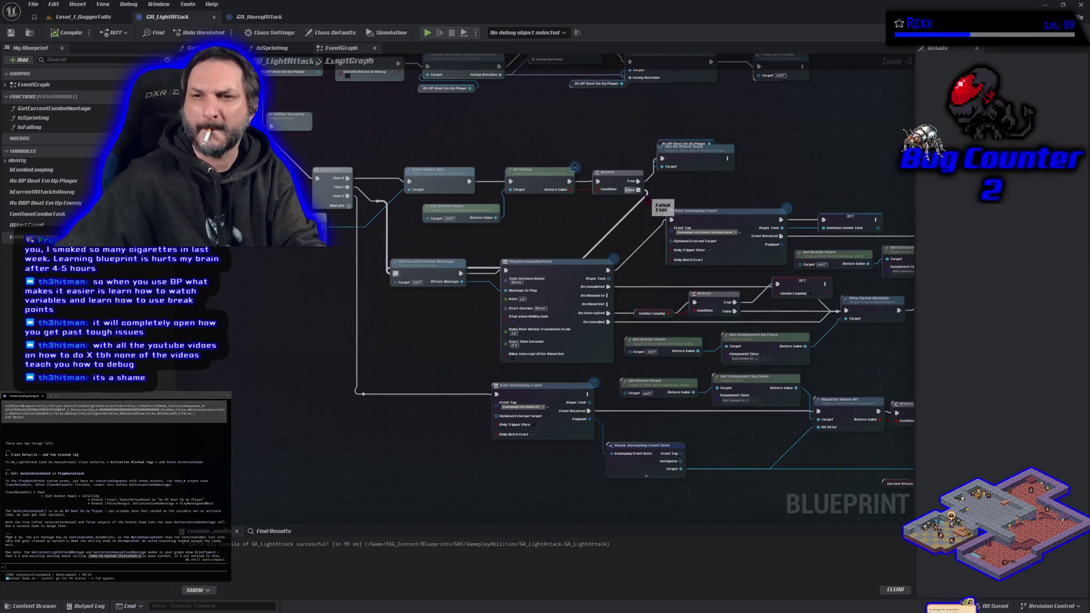
- Reconnect Branch False to Get Current Combo Montage, compile, and start a new Level_1_DaggerFalls play session
left_click(638, 191, "alt")
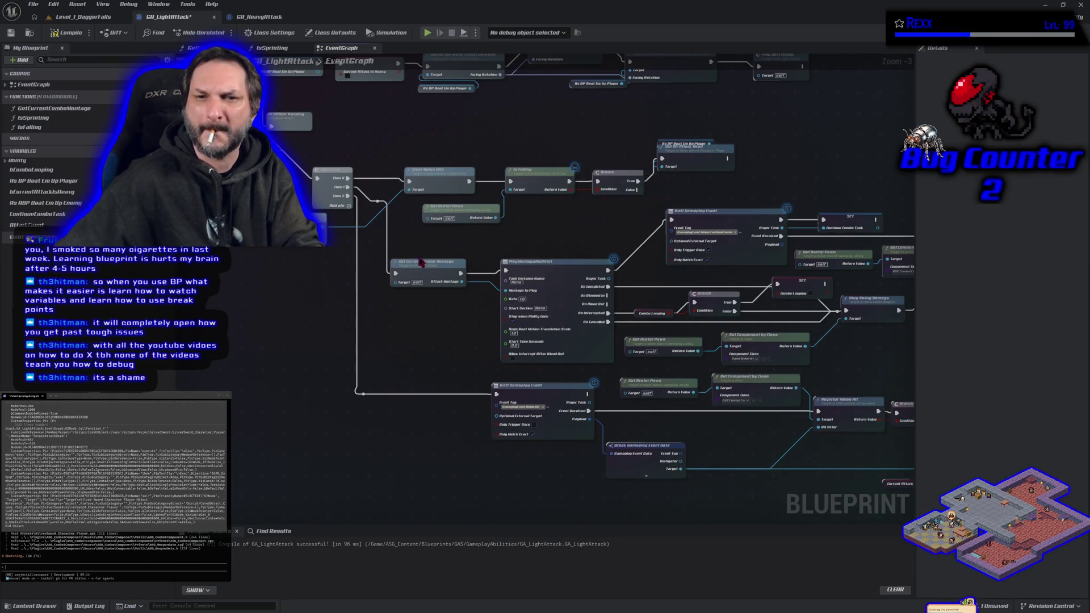
mouse_move(397, 274)
left_mouse_down()
mouse_move(601, 227)
mouse_move(638, 190)
left_mouse_up()
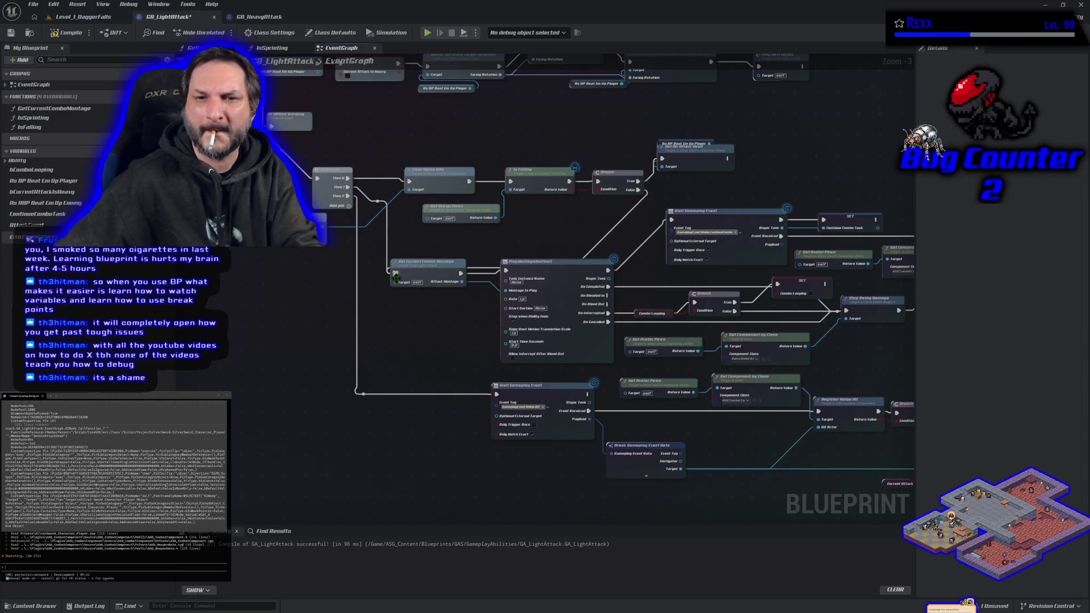
mouse_move(396, 273)
left_mouse_down()
mouse_move(505, 259)
mouse_move(638, 189)
left_mouse_up()
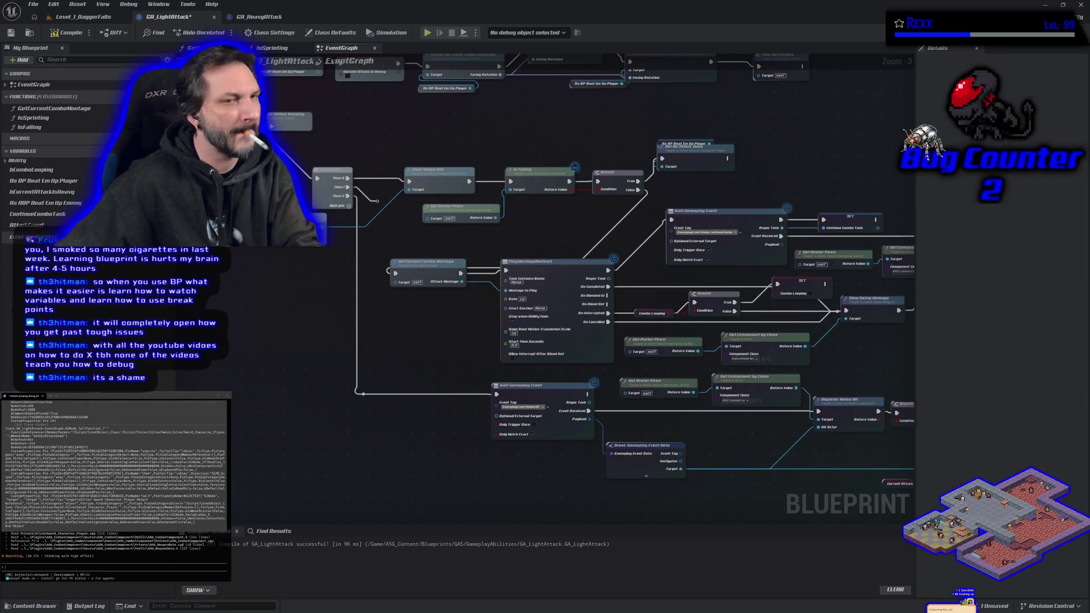
left_click(74, 34)
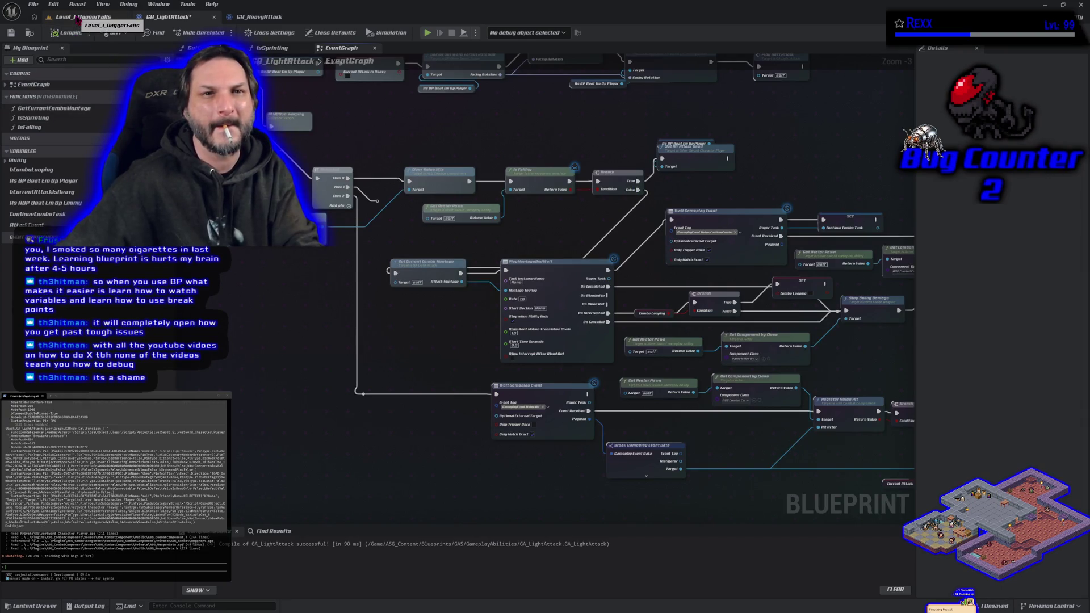
left_click(79, 17)
left_click(259, 34)
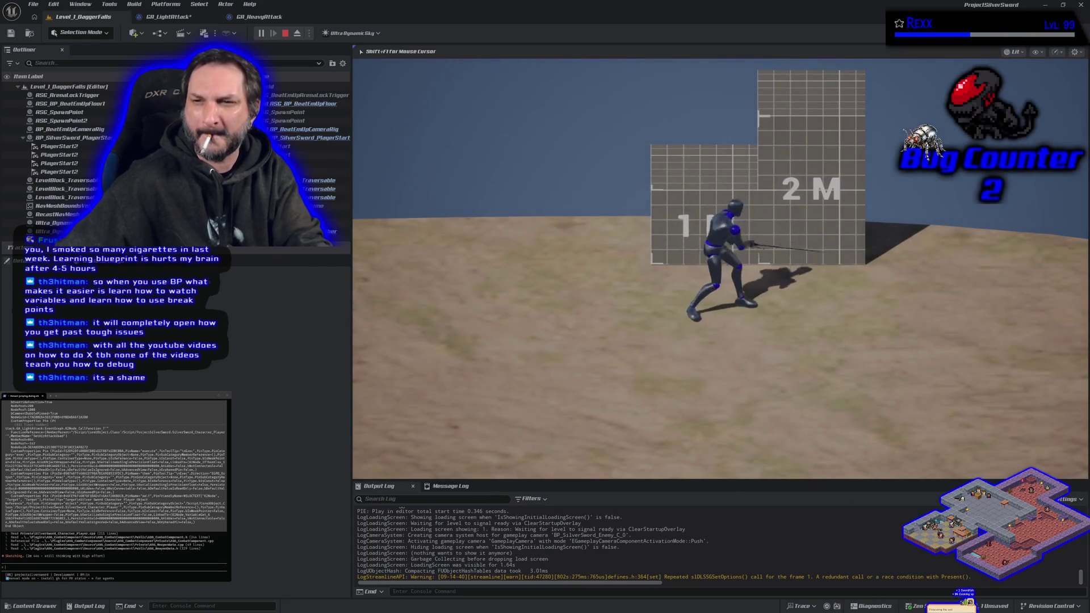
- Test three jumping air attacks and one ground attack, then stop and return to GA_LightAttack
key("space")
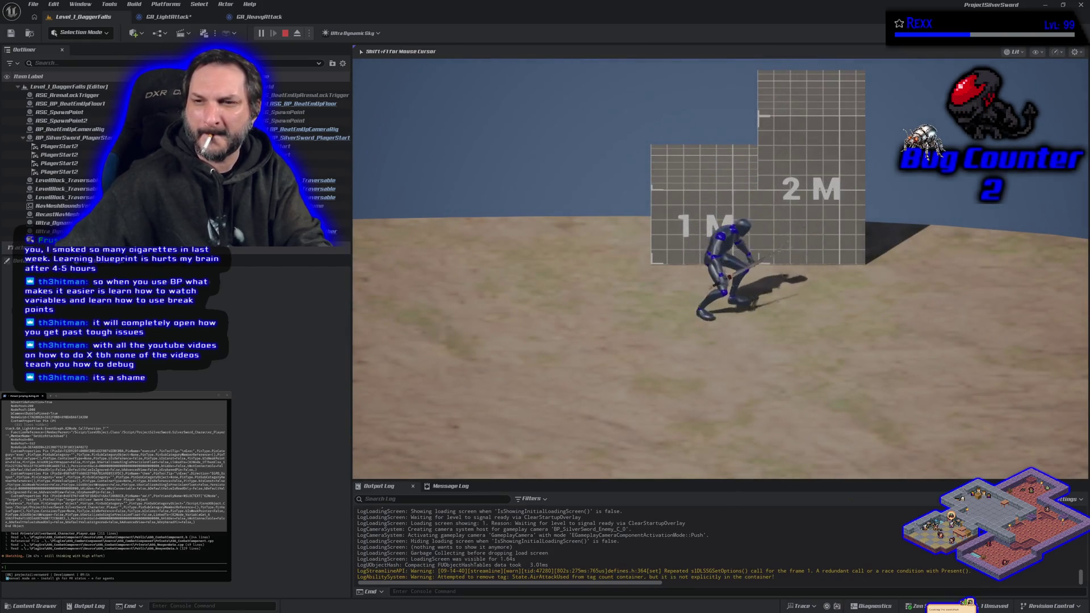
key("space")
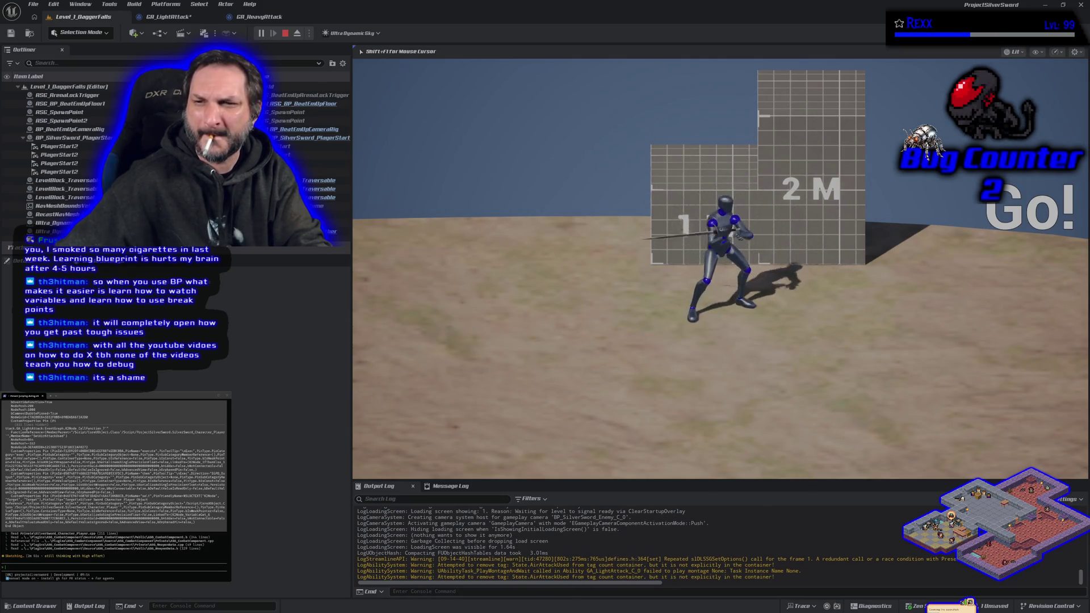
key("space")
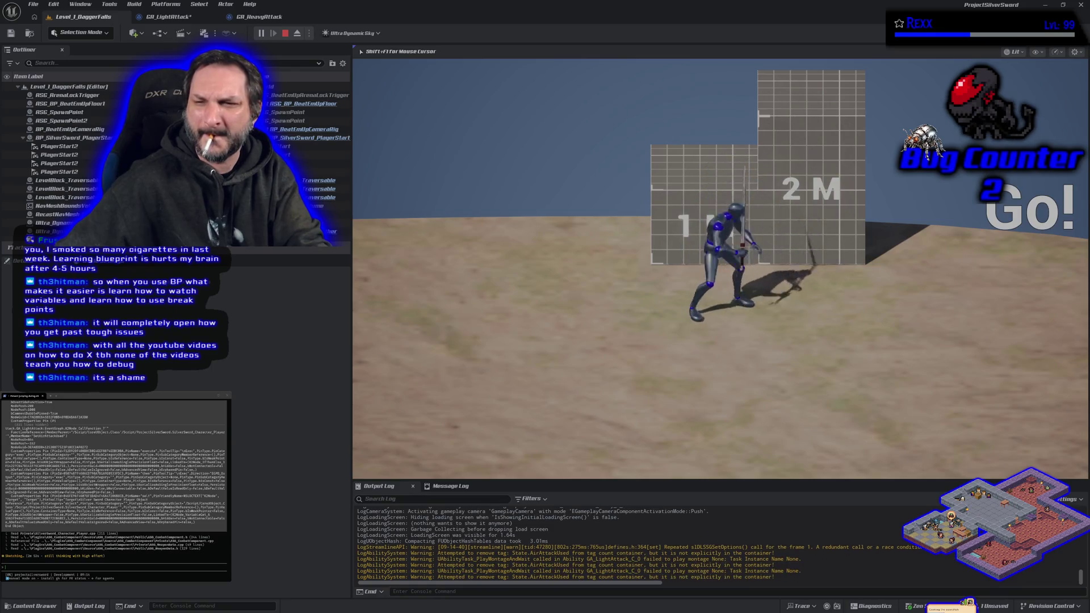
left_click(356, 64)
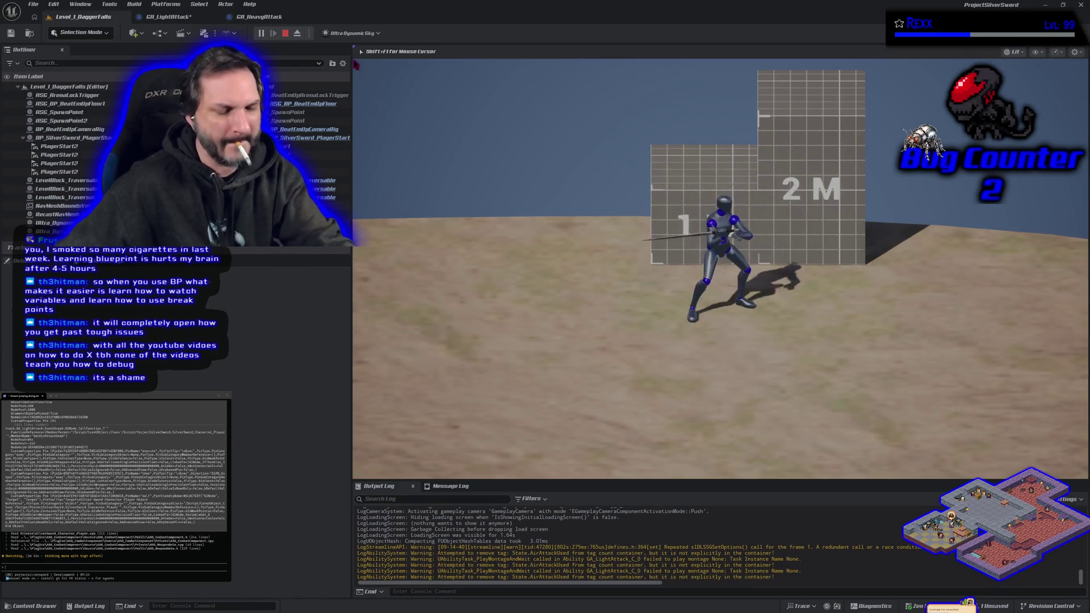
key("Escape")
left_click(169, 17)
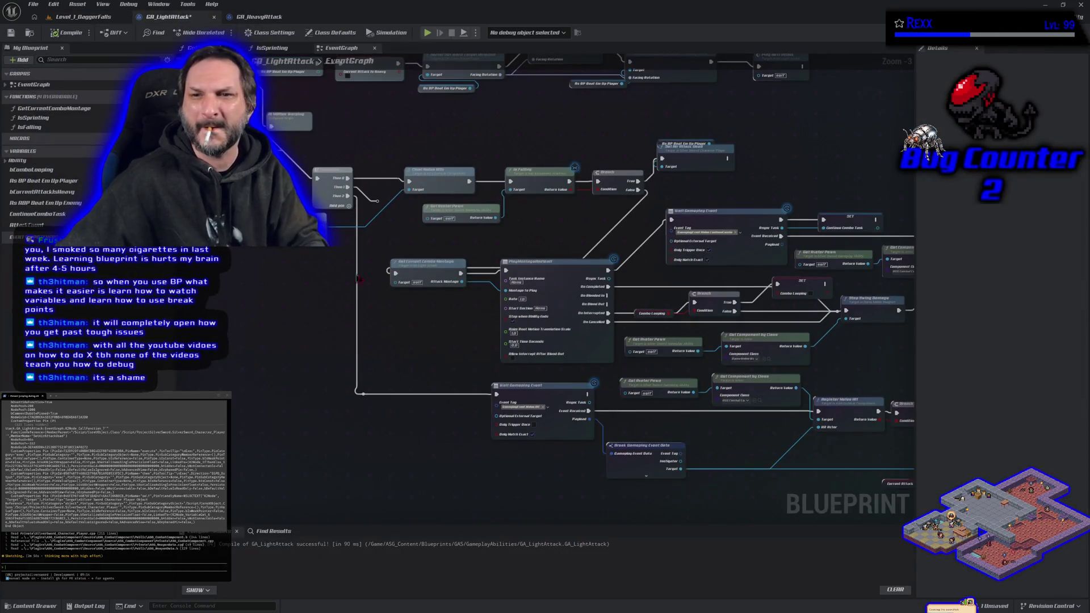
- Undo the Branch link and wire Sequence's Then 1 into Get Current Combo Montage instead
key("ctrl+z")
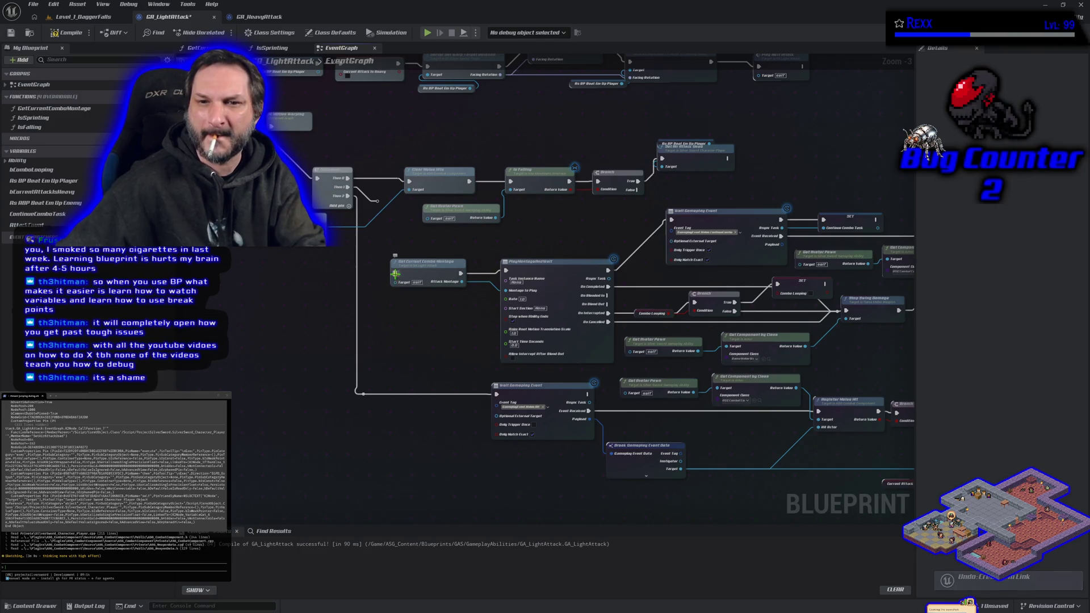
left_click_drag(396, 274, 370, 207)
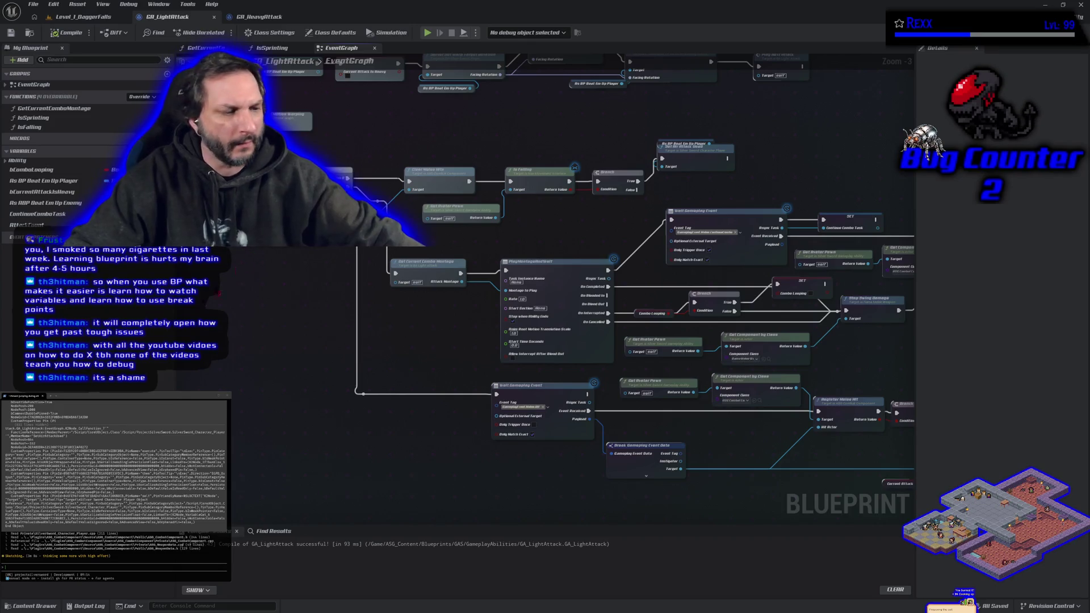
key("alt+Tab")
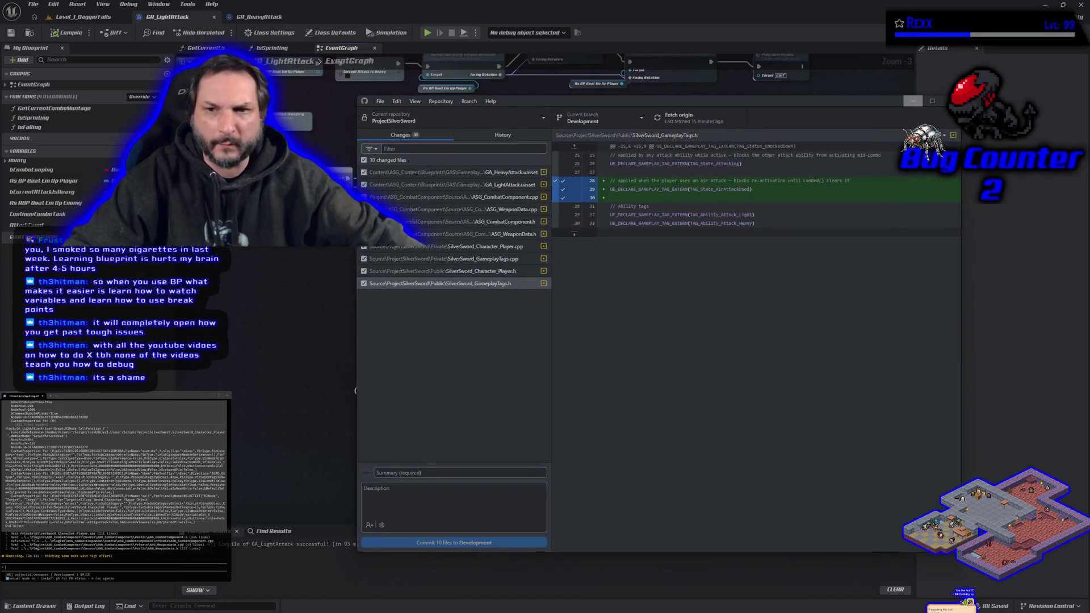
- Minimize GitHub Desktop without committing after reviewing the 10 changed files and GameplayTags diff
left_click(913, 101)
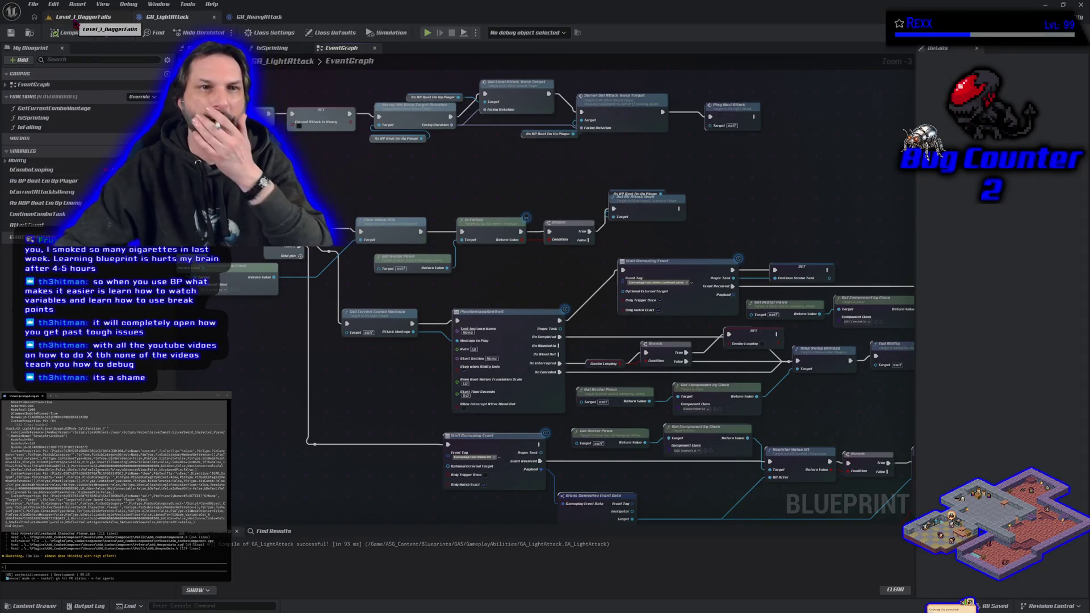
- Open the DA_Longsword data asset from ASC_Content/Data/WeaponData in the Content Drawer
left_click(50, 607)
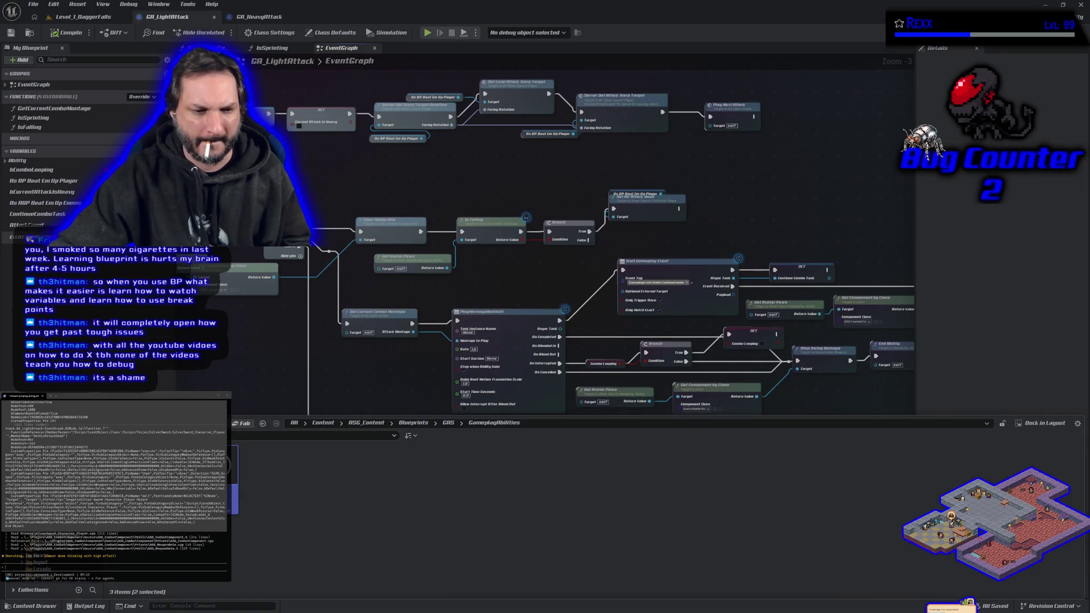
key("alt+Left")
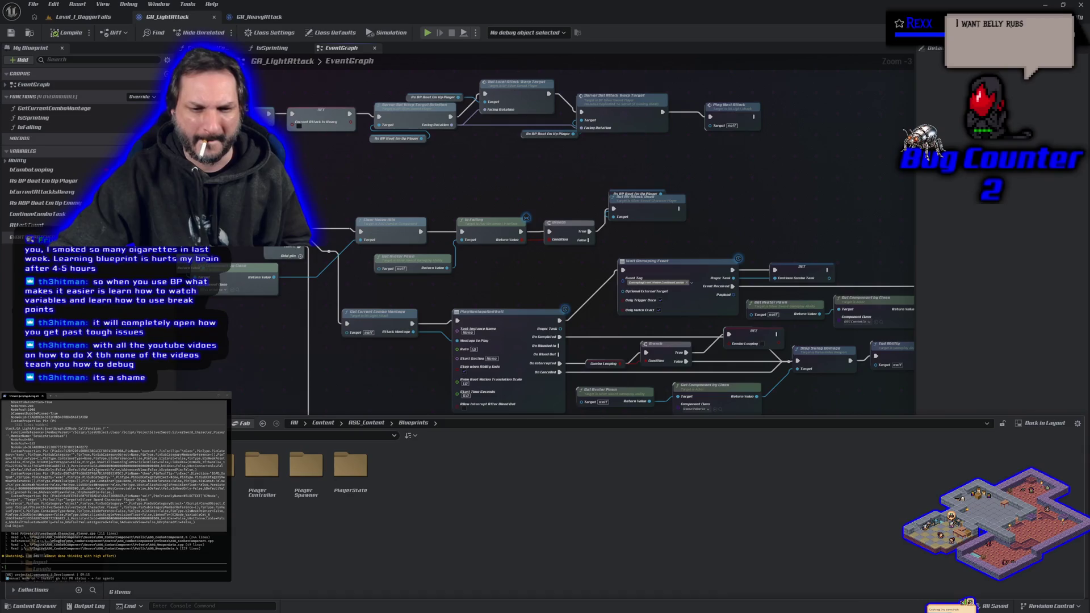
key("alt+Left")
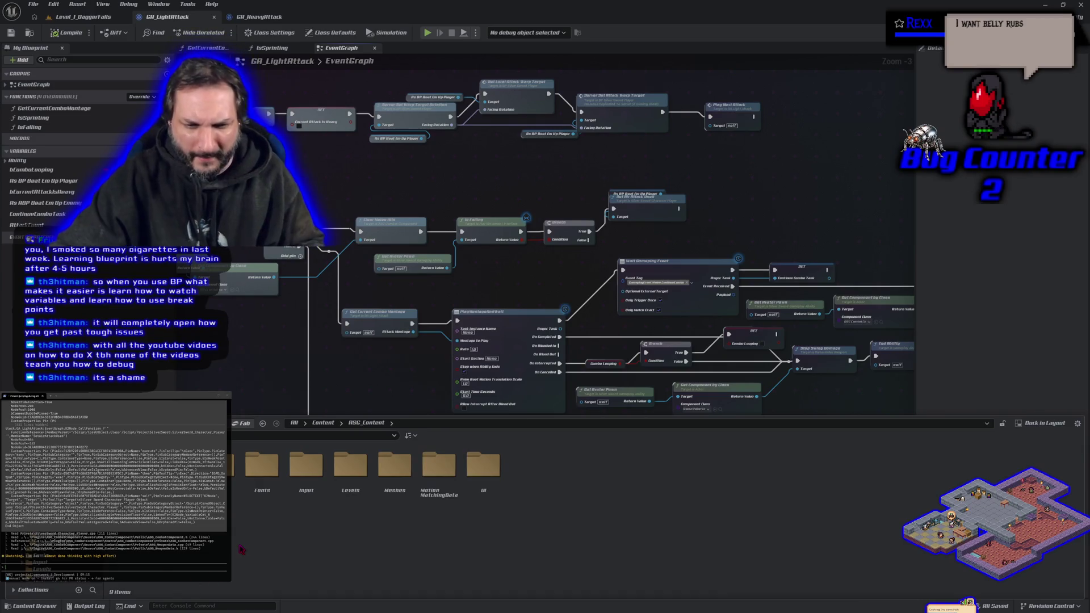
double_click(231, 472)
double_click(231, 472)
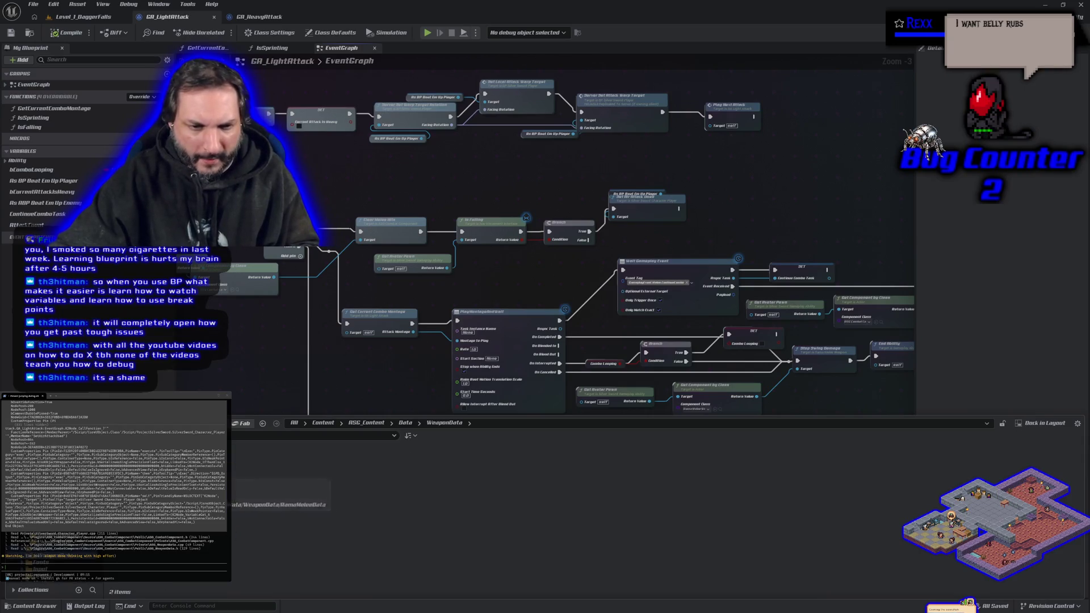
double_click(231, 472)
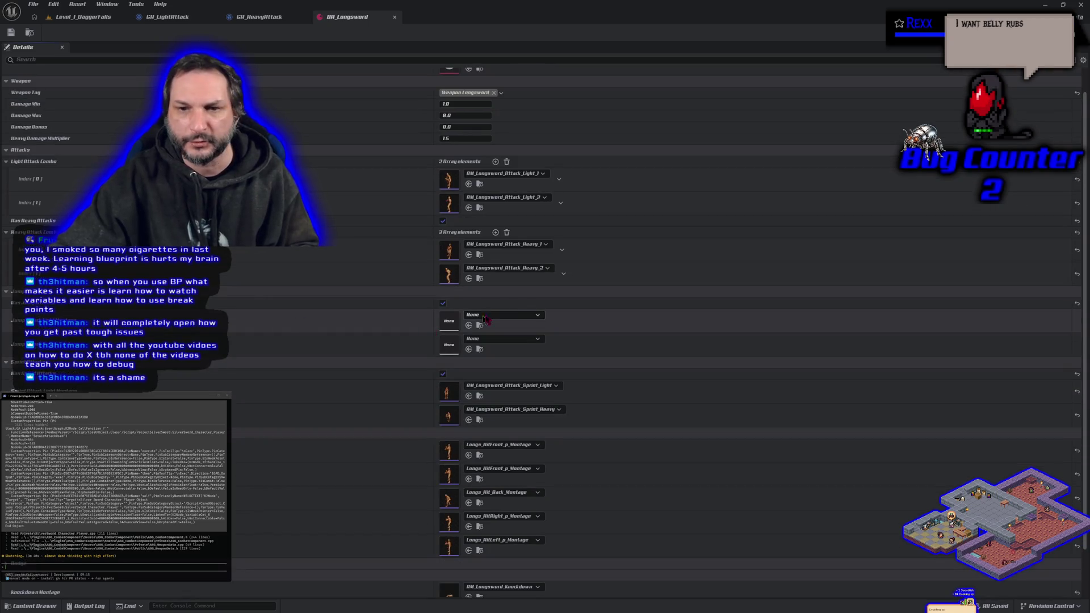
- Fill DA_Longsword's empty slots with AM_Longsword_Attack_Air_Light_1 and AM_Longsword_Attack_Aerial_Heavy_1
left_click(520, 317)
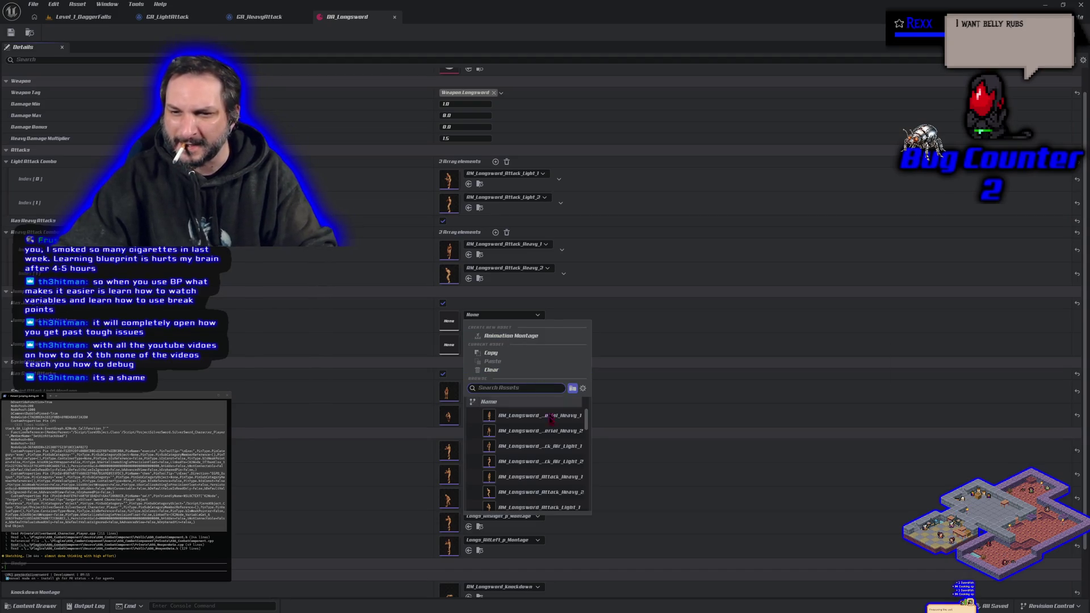
left_click(528, 447)
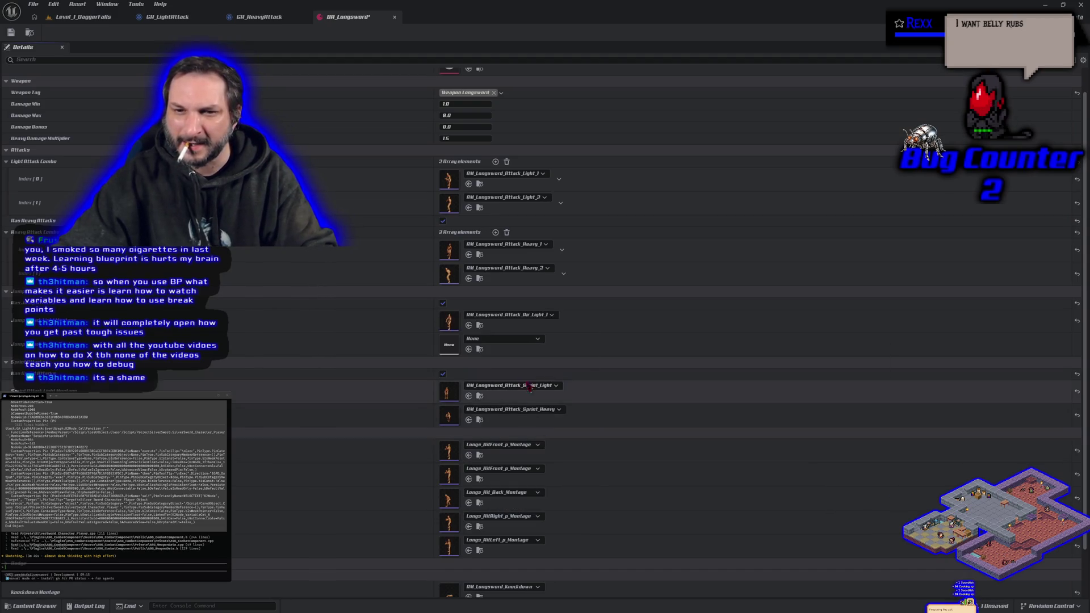
left_click(510, 339)
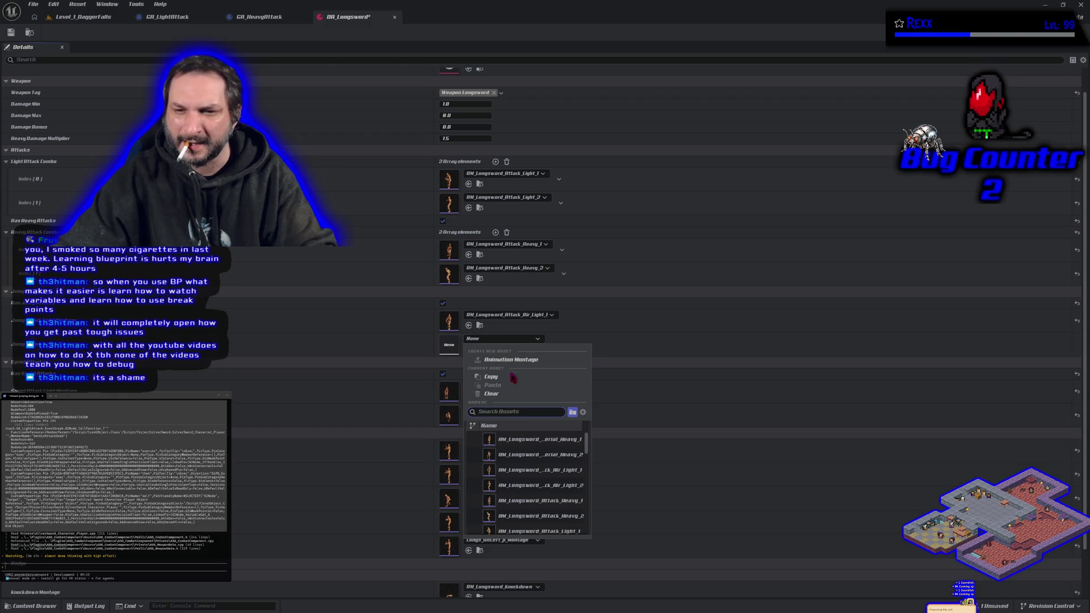
left_click(523, 439)
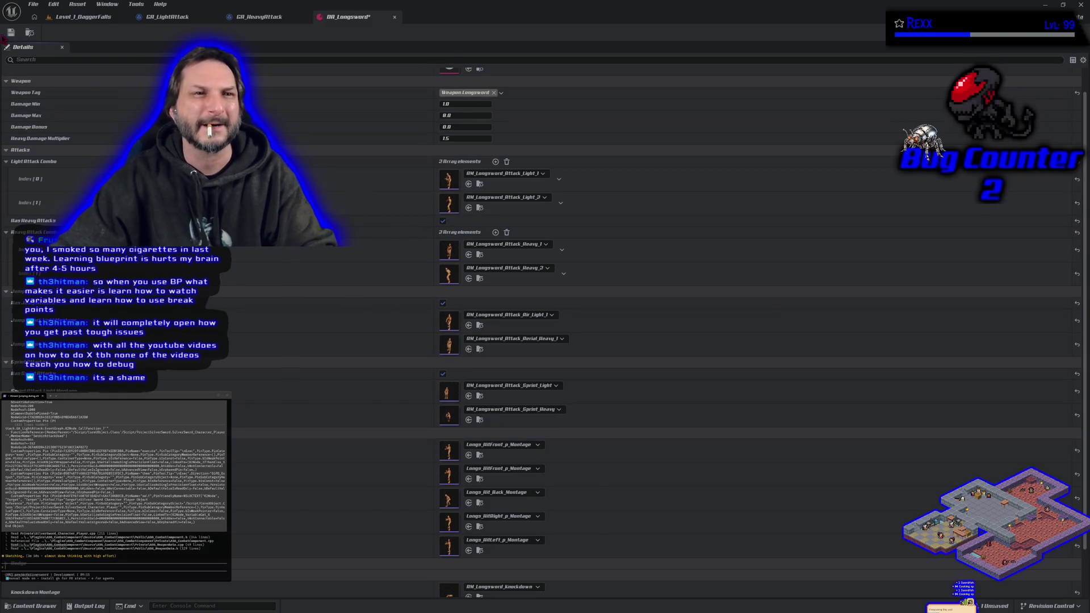
left_click(77, 18)
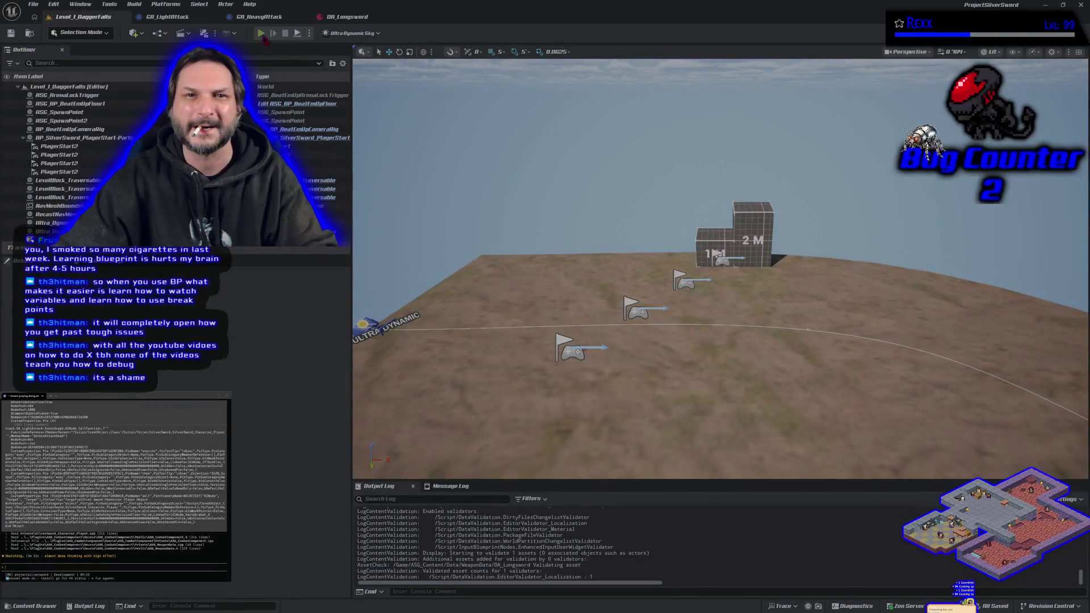
- Play-test jumping and dropping off the 2M block to check the air attack
left_click(261, 34)
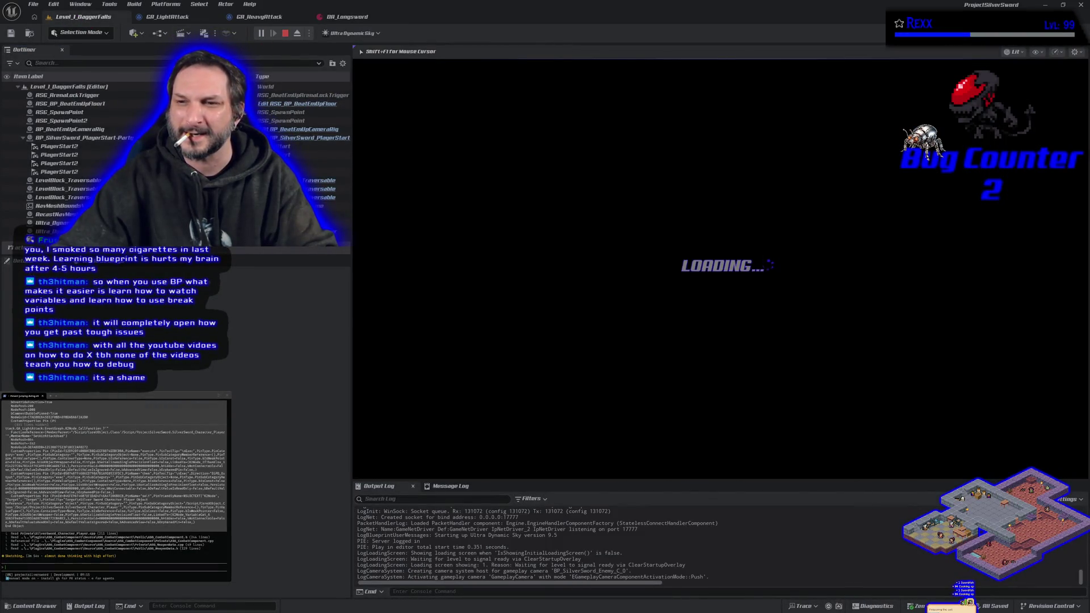
key("space")
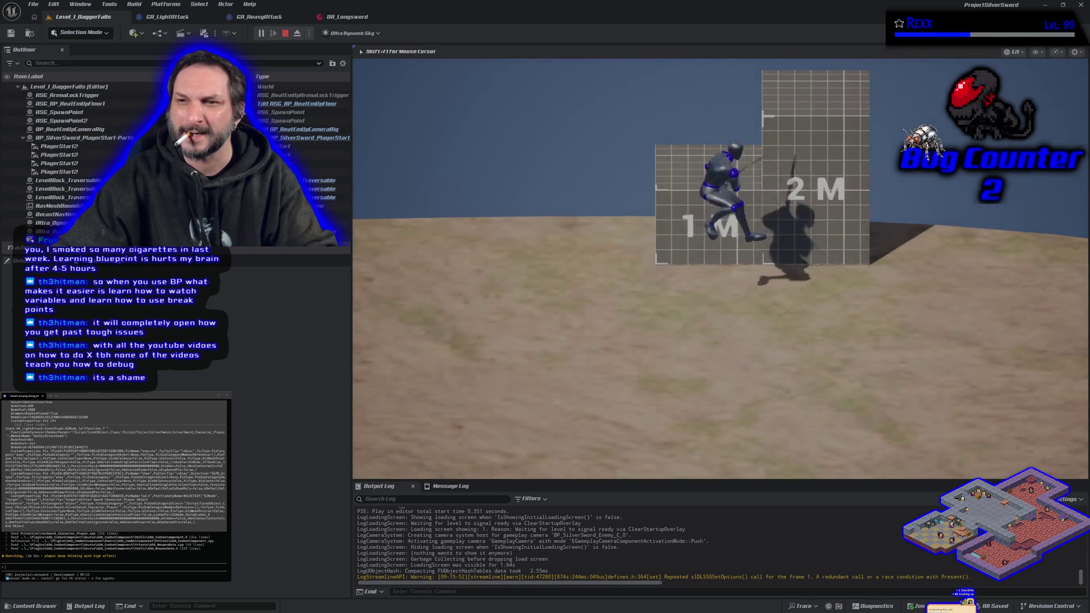
key("space")
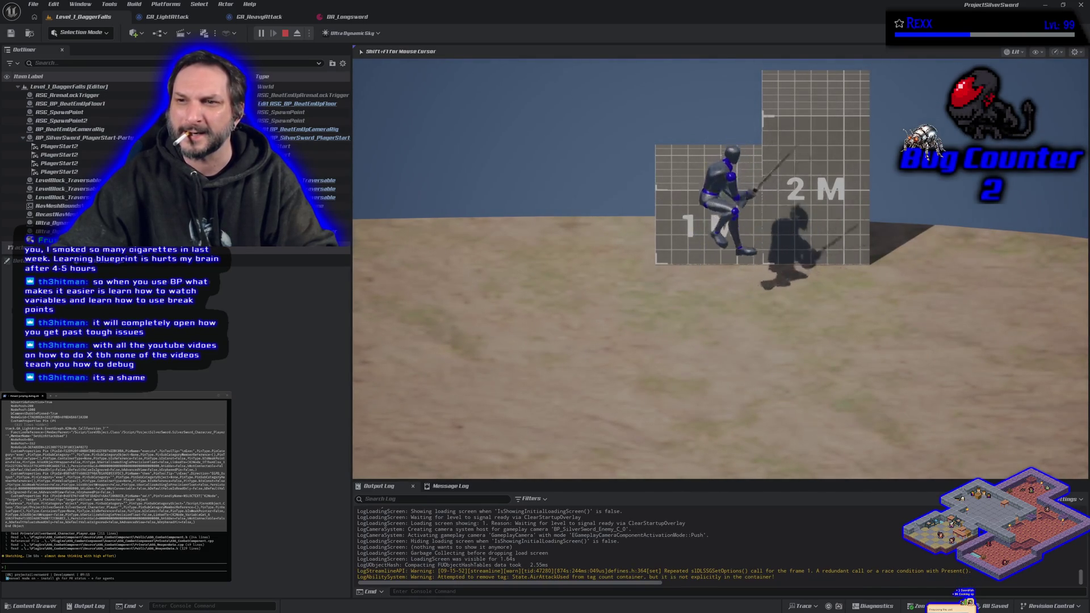
key("w")
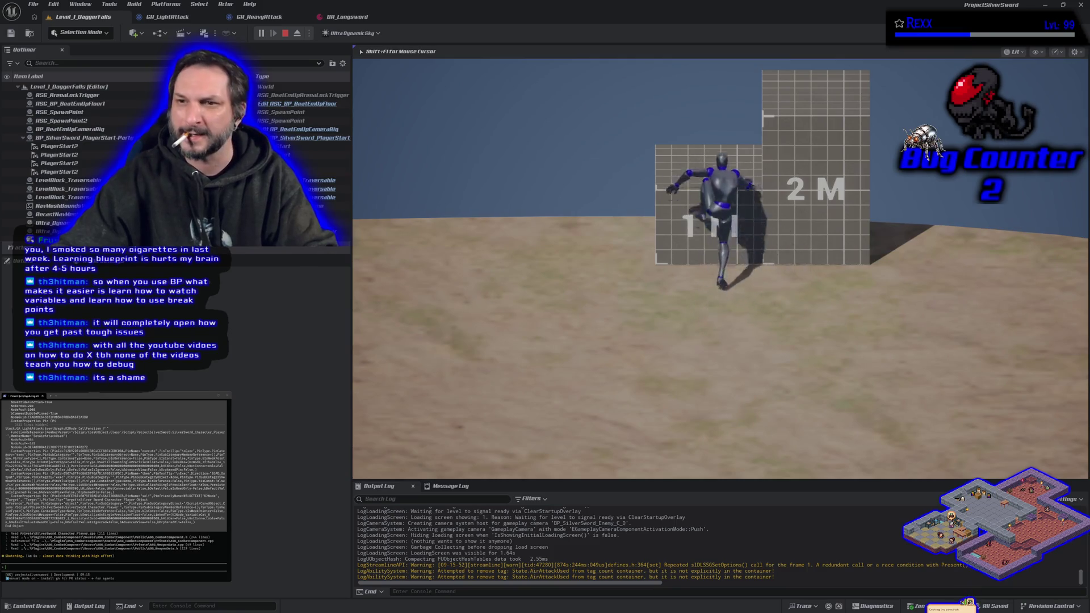
key("space")
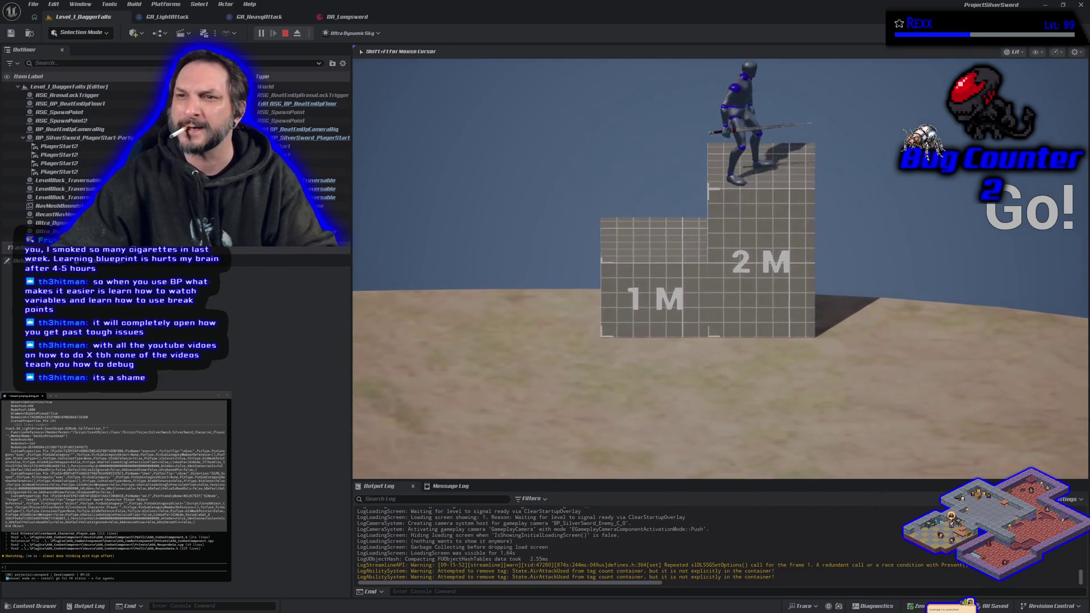
key("s")
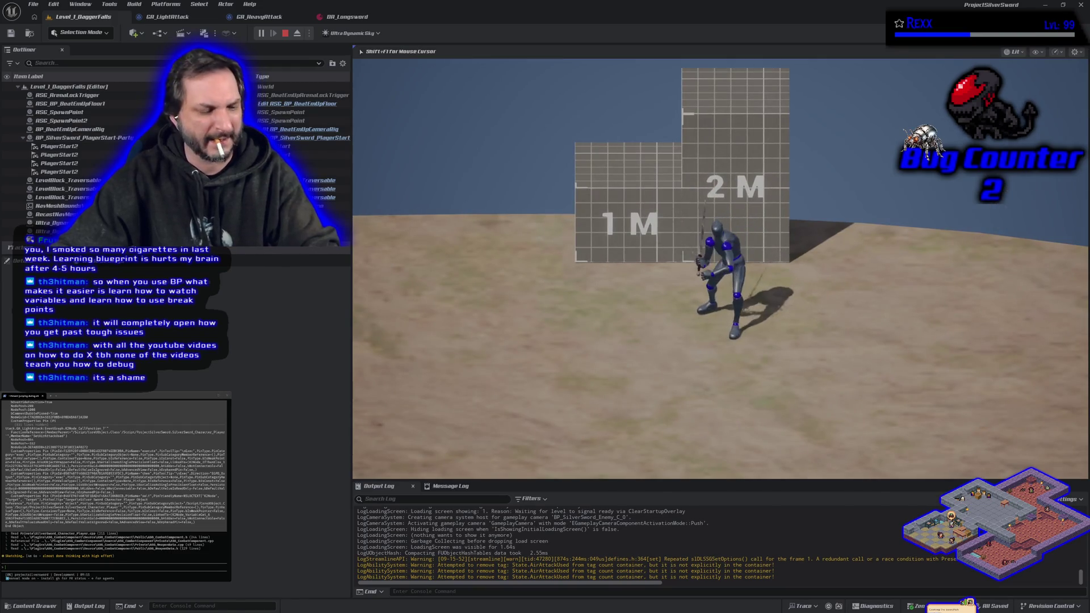
key("Escape")
- Connect Branch False to Get Current Combo Montage in GA_LightAttack and compile it
left_click(173, 17)
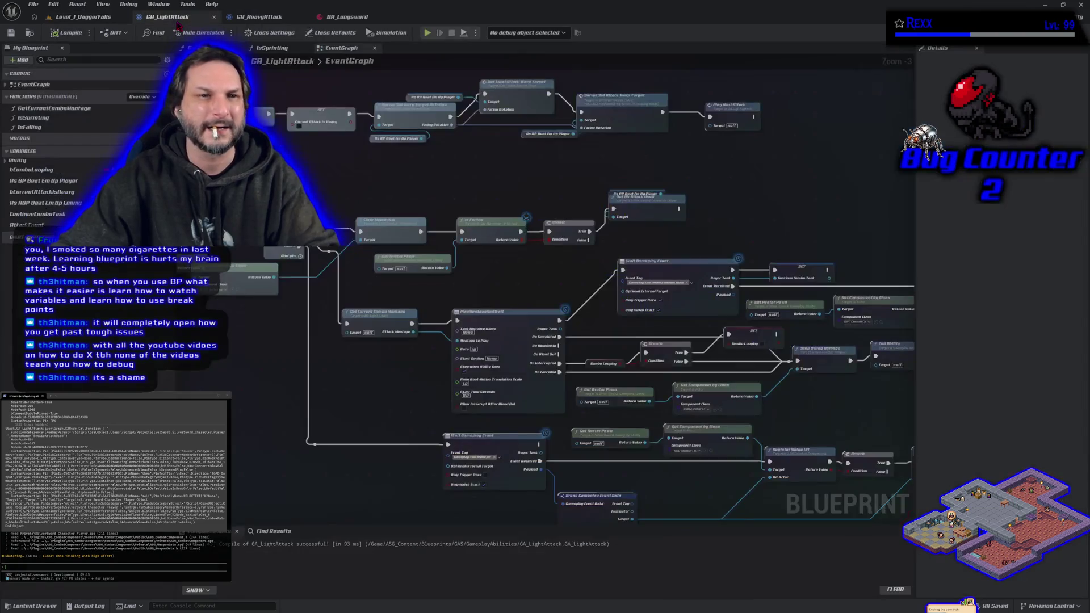
mouse_move(589, 240)
left_mouse_down()
mouse_move(545, 283)
mouse_move(421, 326)
mouse_move(347, 324)
left_mouse_up()
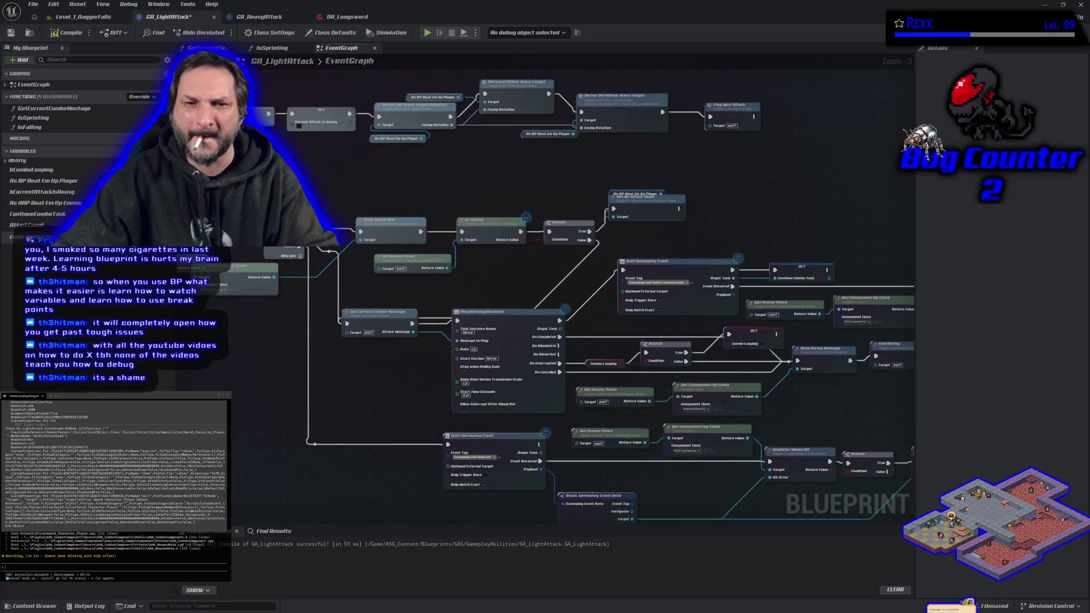
left_click(59, 35)
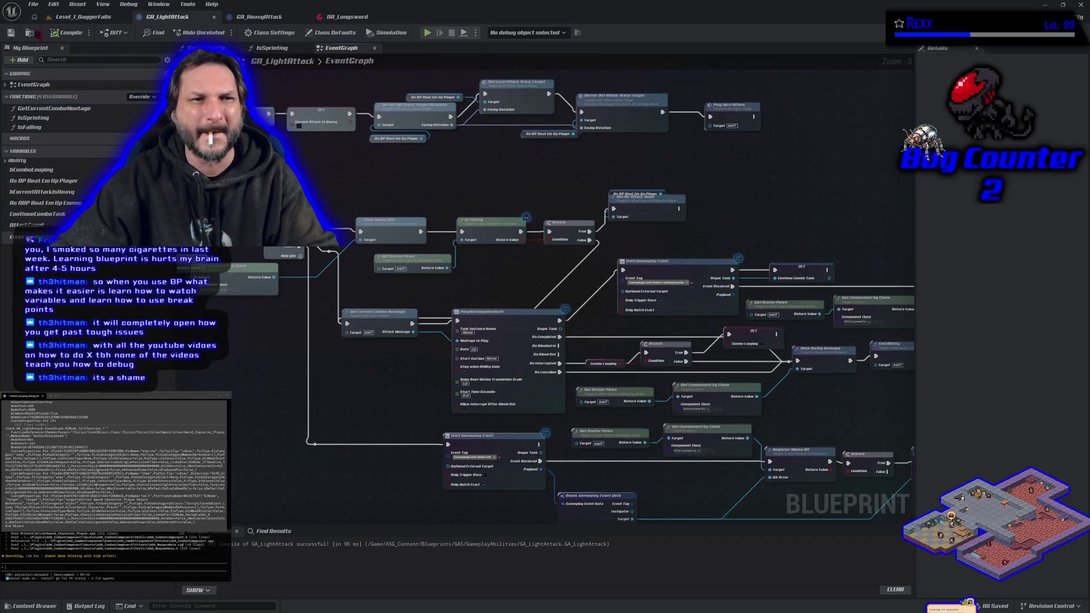
- Play-test jumping off the 2M block, then re-link Branch False to Get Current Combo Montage
left_click(85, 17)
left_click(260, 33)
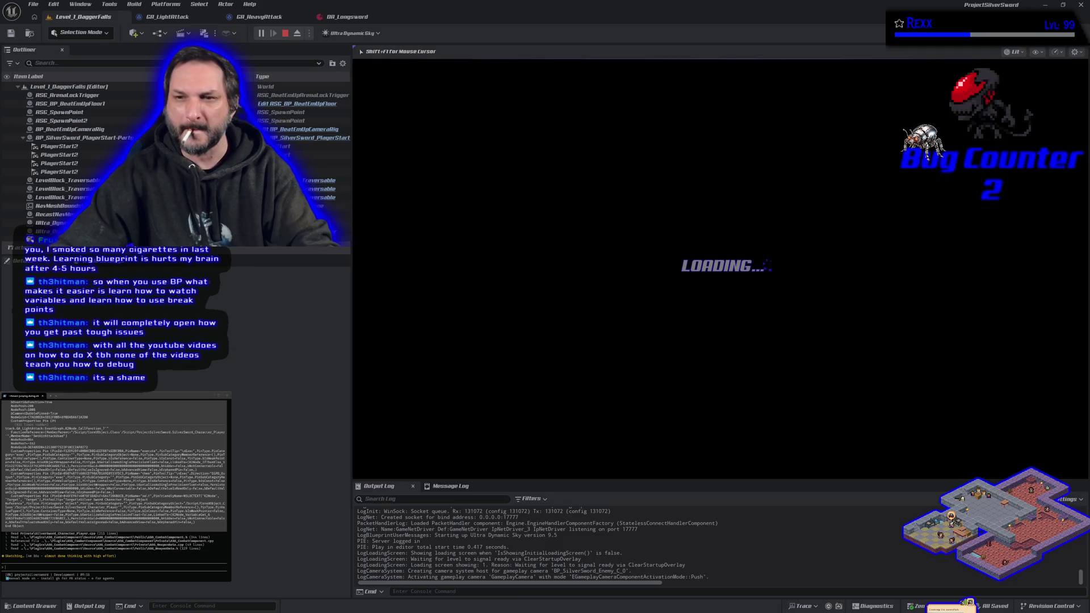
key("w")
key("space")
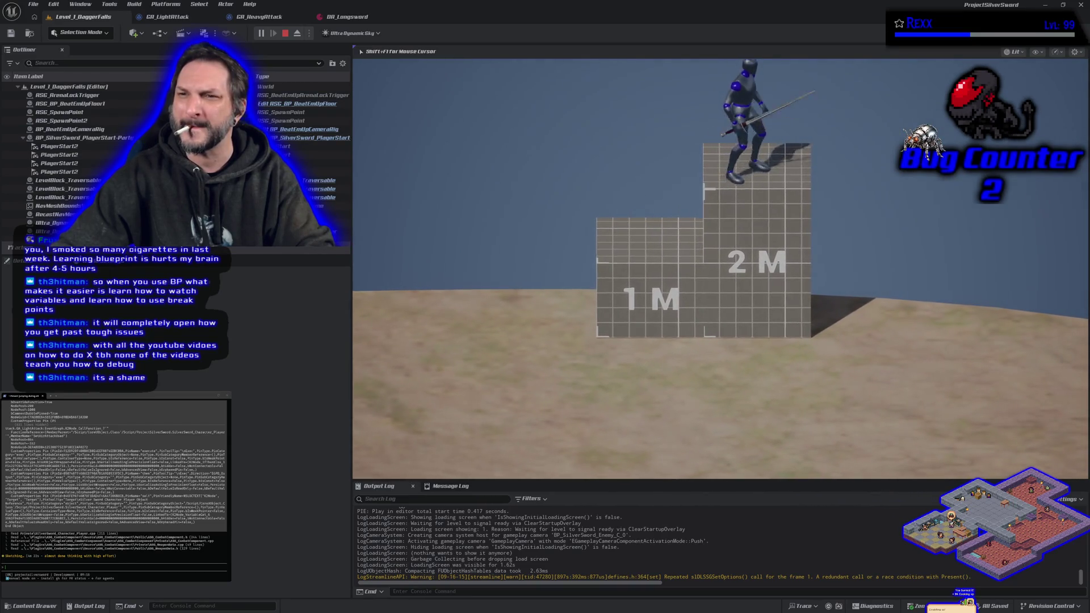
key("s")
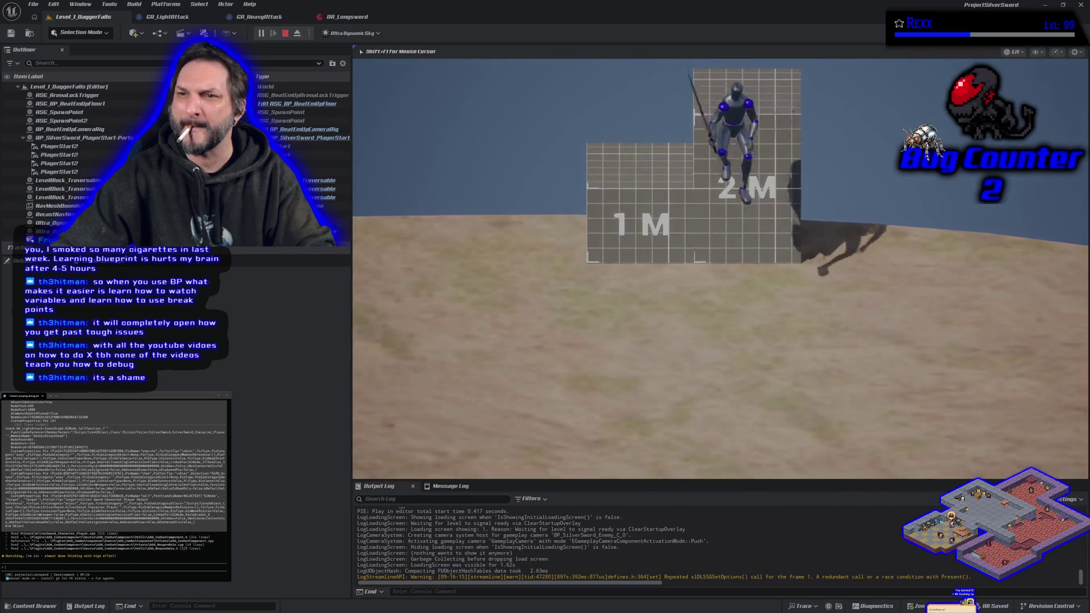
key("Escape")
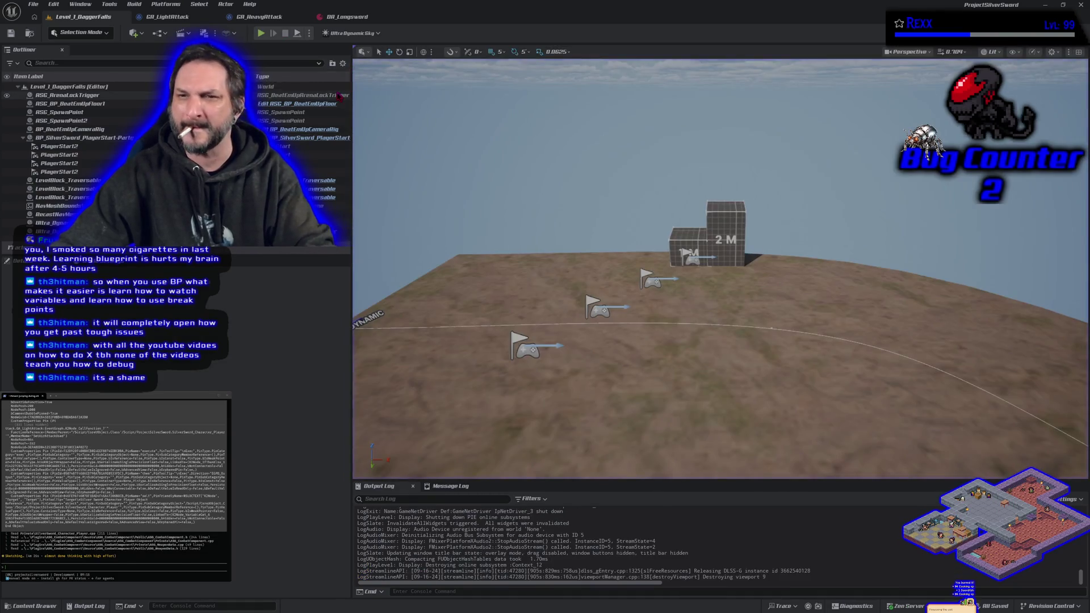
left_click(170, 17)
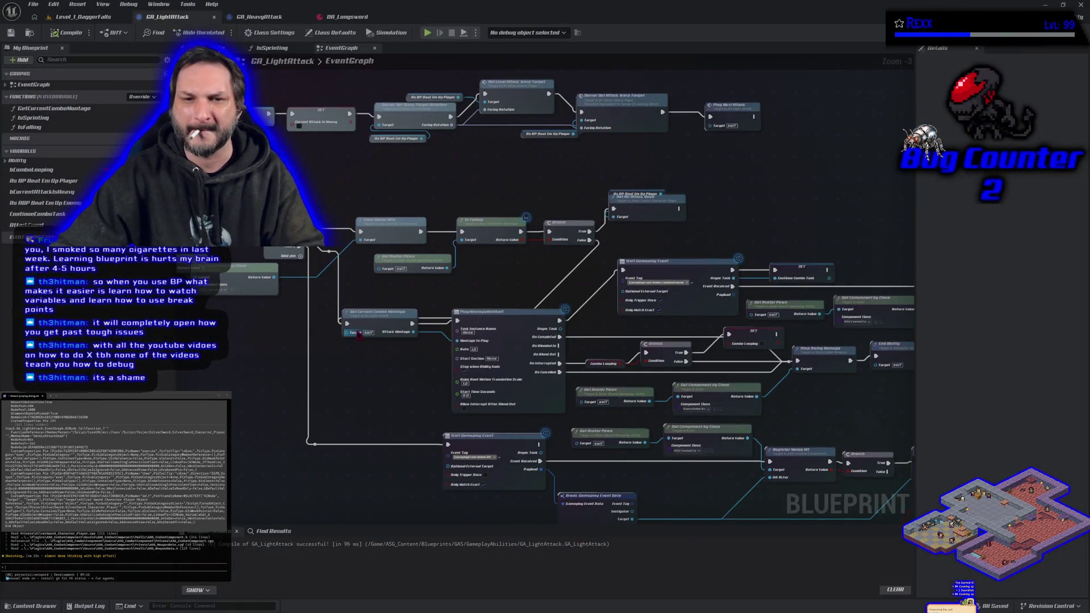
left_click_drag(348, 324, 589, 241)
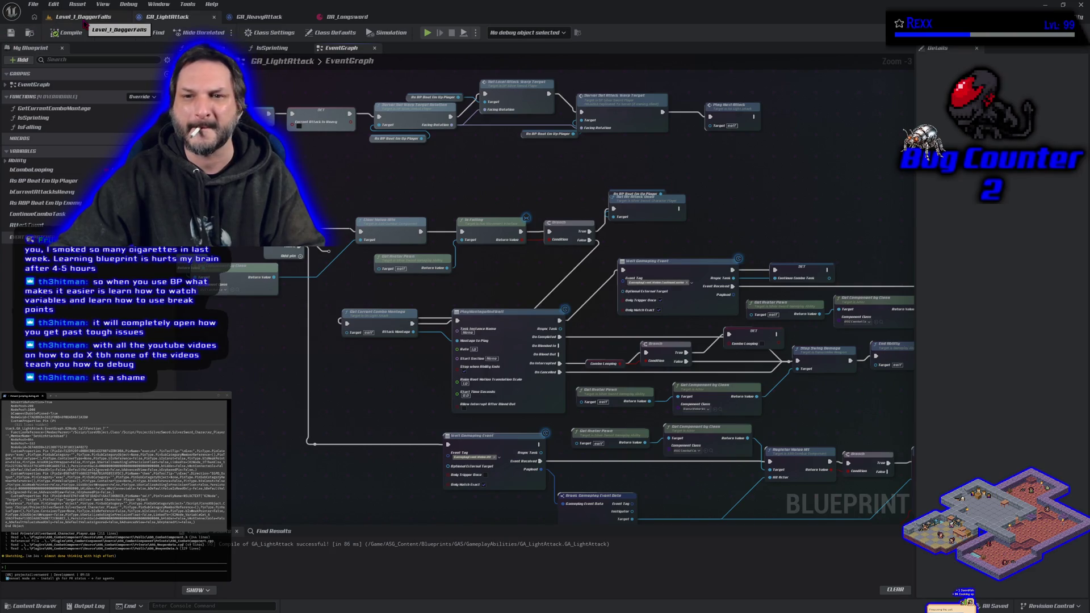
- Play-test the air attack again by leaping off the 2M block in Level_1_DaggerFalls
left_click(84, 21)
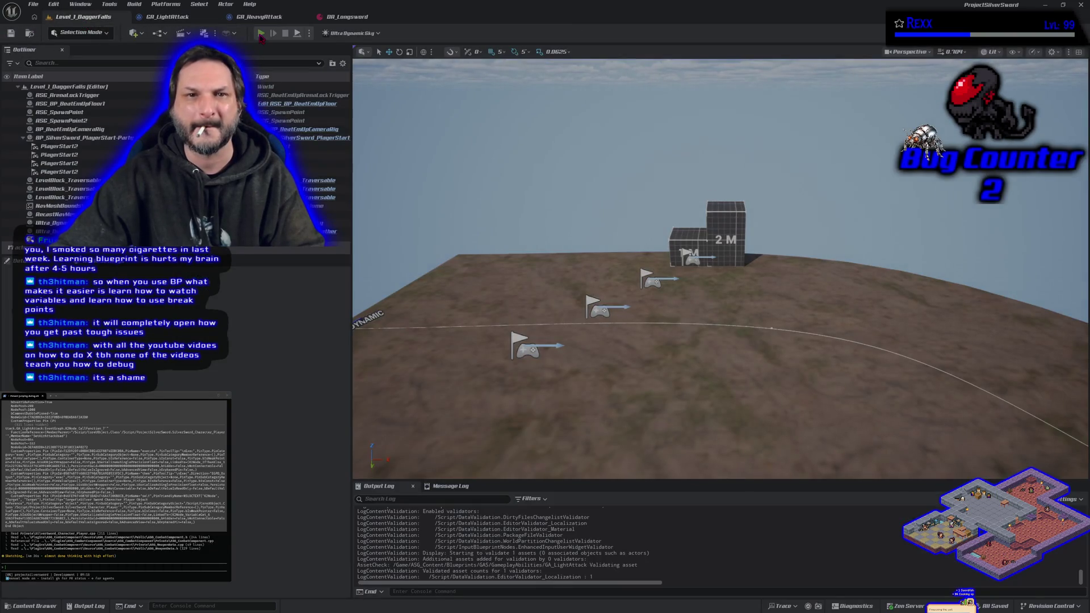
left_click(260, 34)
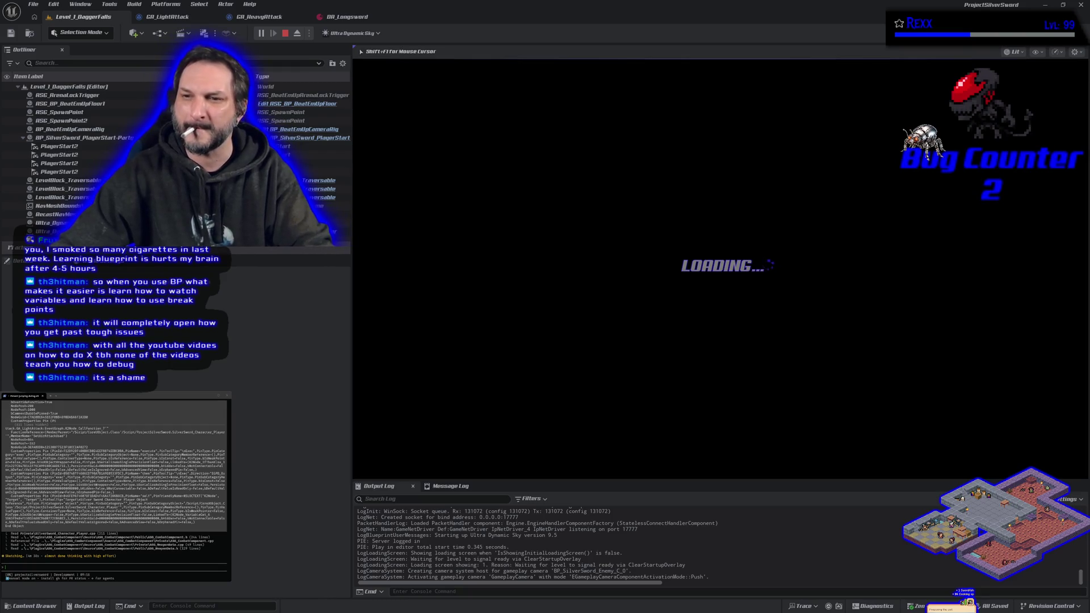
key("w")
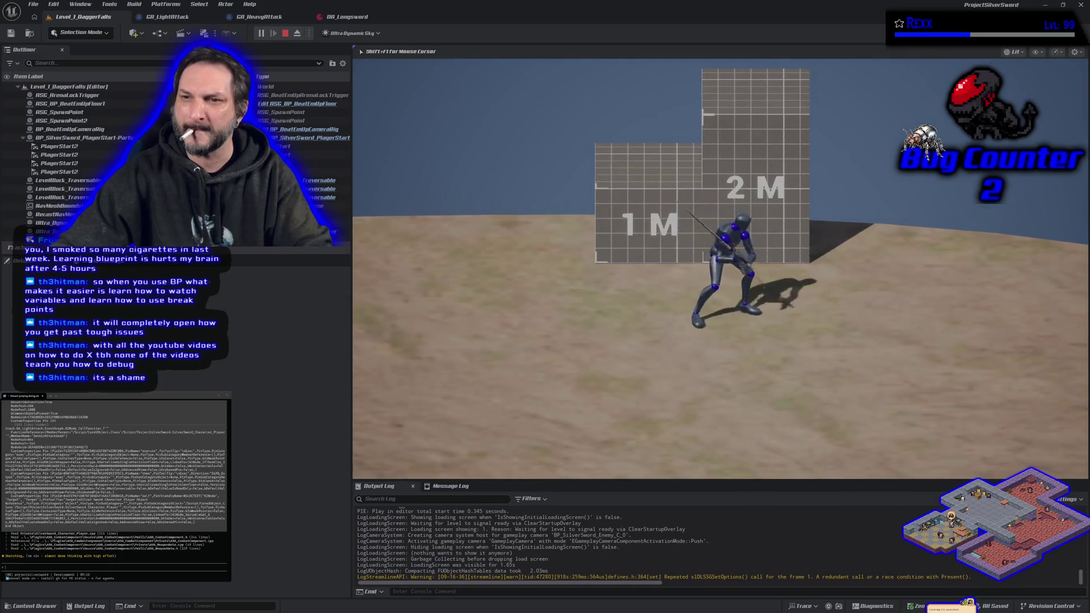
key("space")
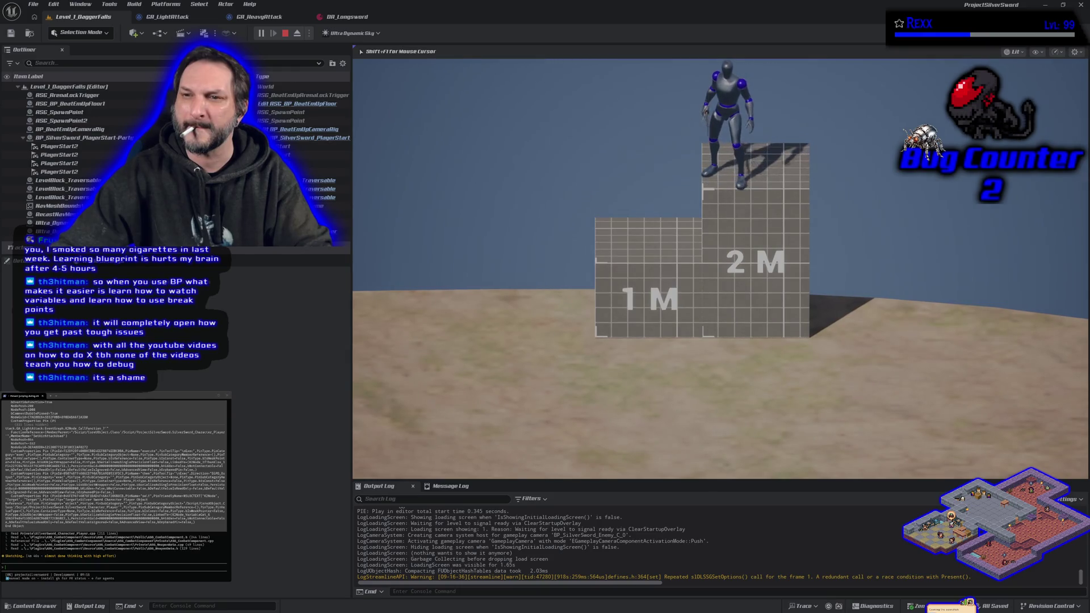
key("space")
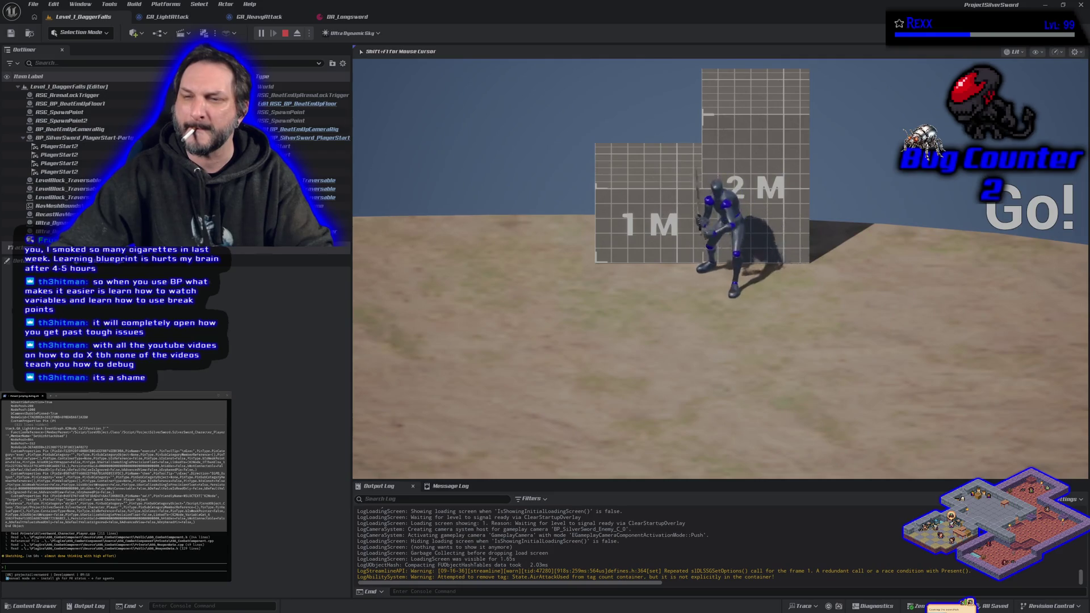
key("space")
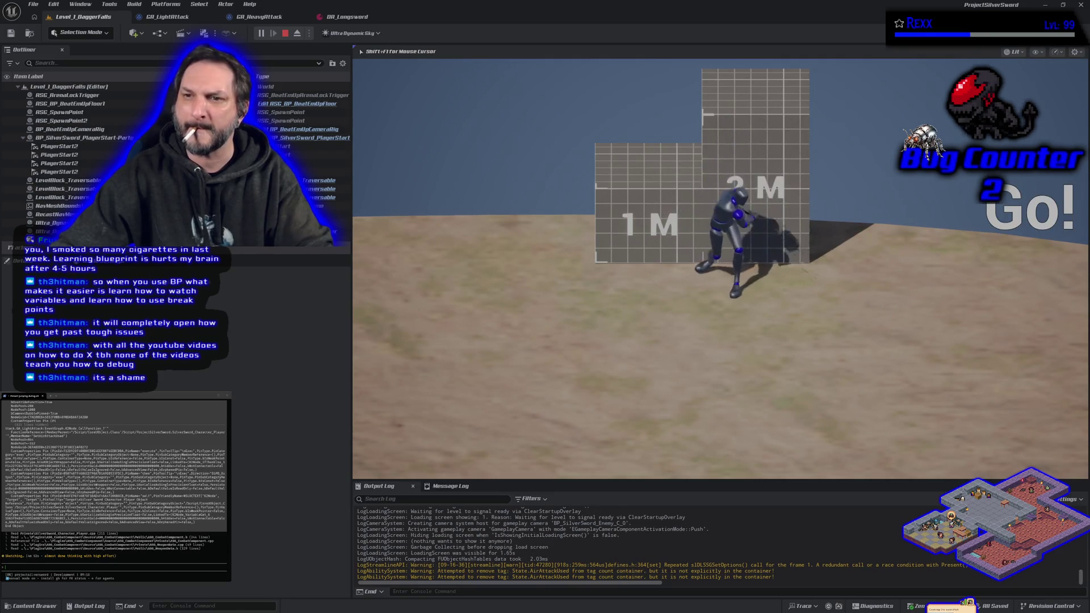
key("Escape")
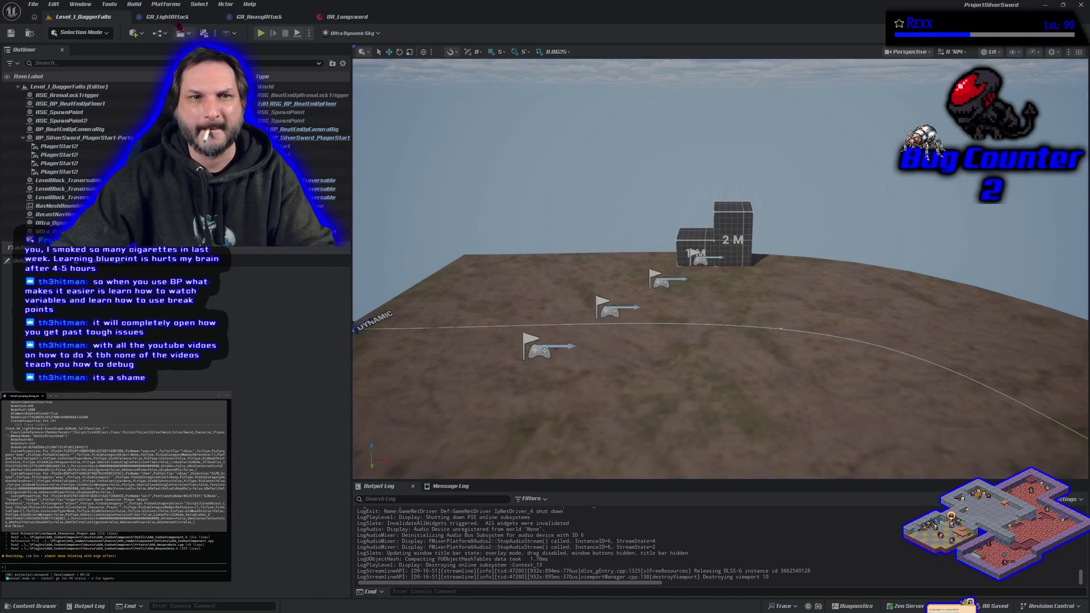
left_click(176, 20)
- Wire Get Current Combo Montage to the Sequence output, then compile and save GA_LightAttack
left_click_drag(323, 183, 388, 178)
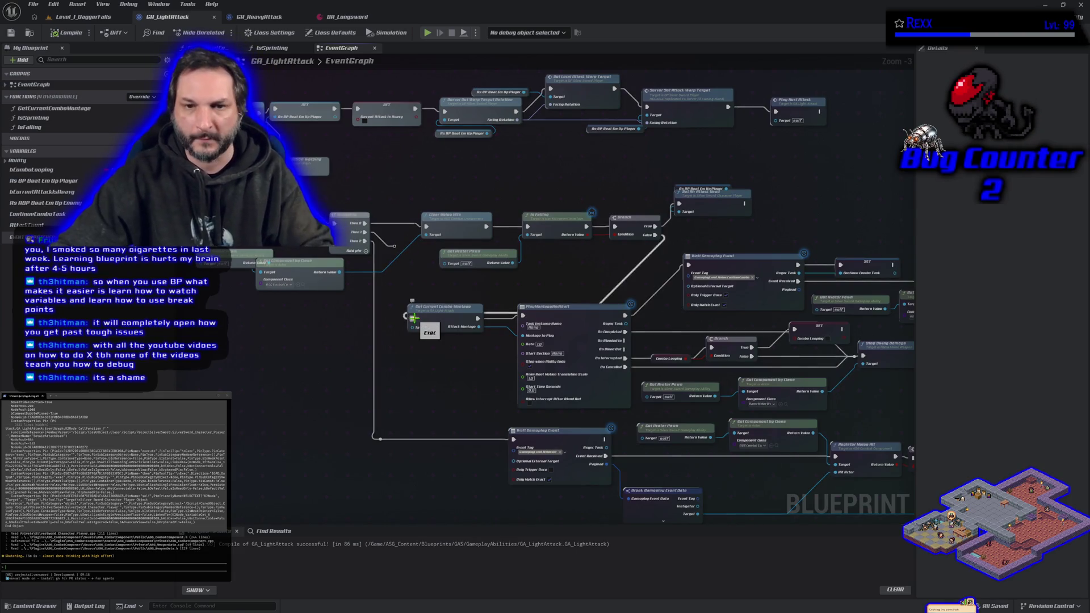
left_click_drag(413, 318, 394, 246)
left_click(67, 33)
left_click(11, 33)
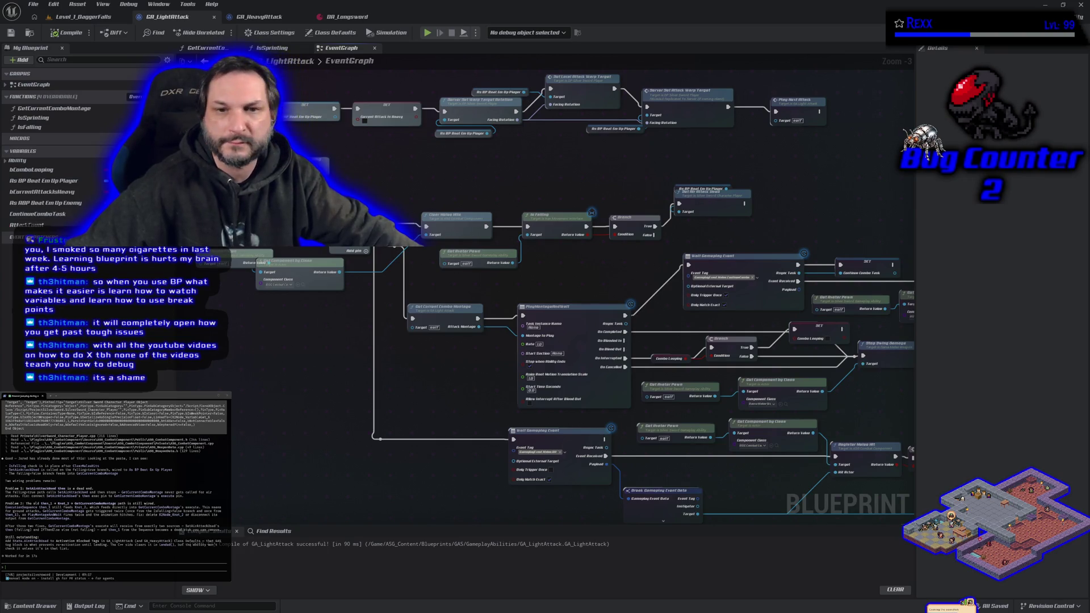
- Link Branch False to Get Current Combo Montage, break the Sequence Then 1 link, and recompile
mouse_move(744, 203)
left_mouse_down()
mouse_move(652, 259)
mouse_move(414, 318)
left_mouse_up()
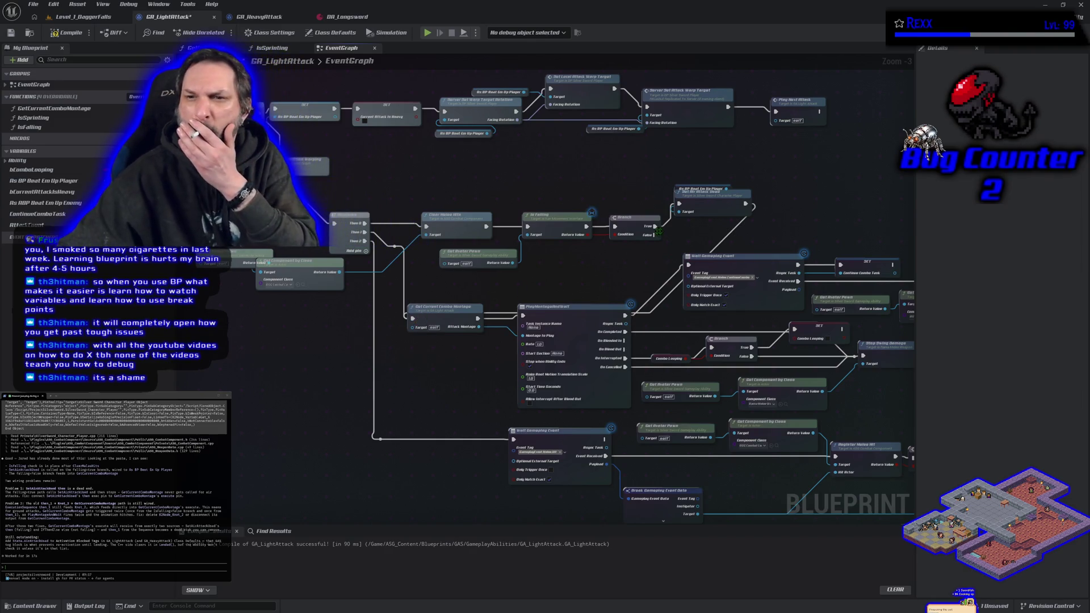
left_click_drag(660, 240, 413, 318)
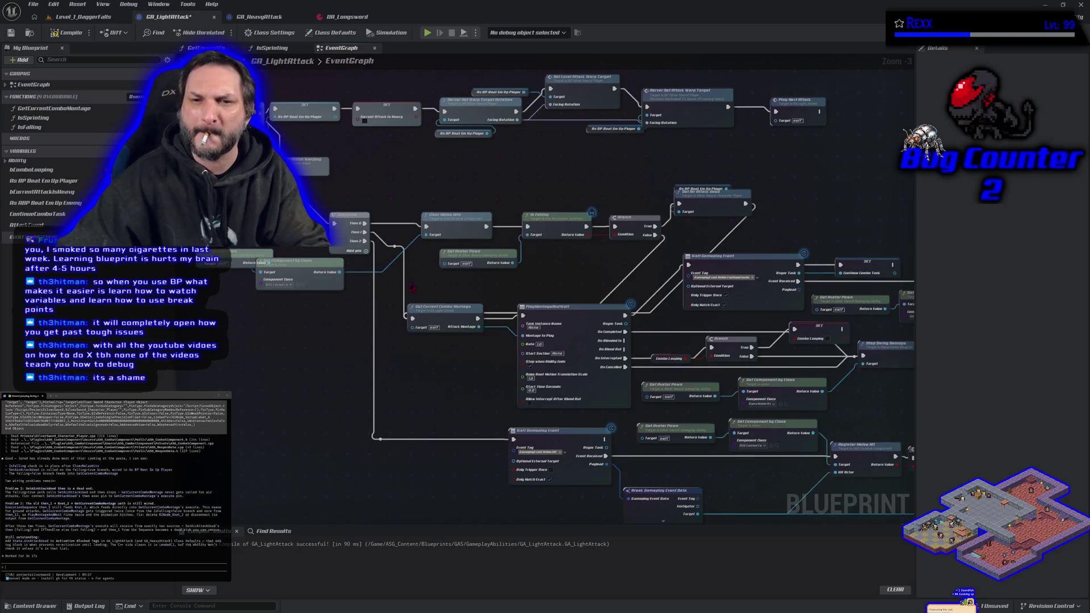
left_click(394, 245, "alt")
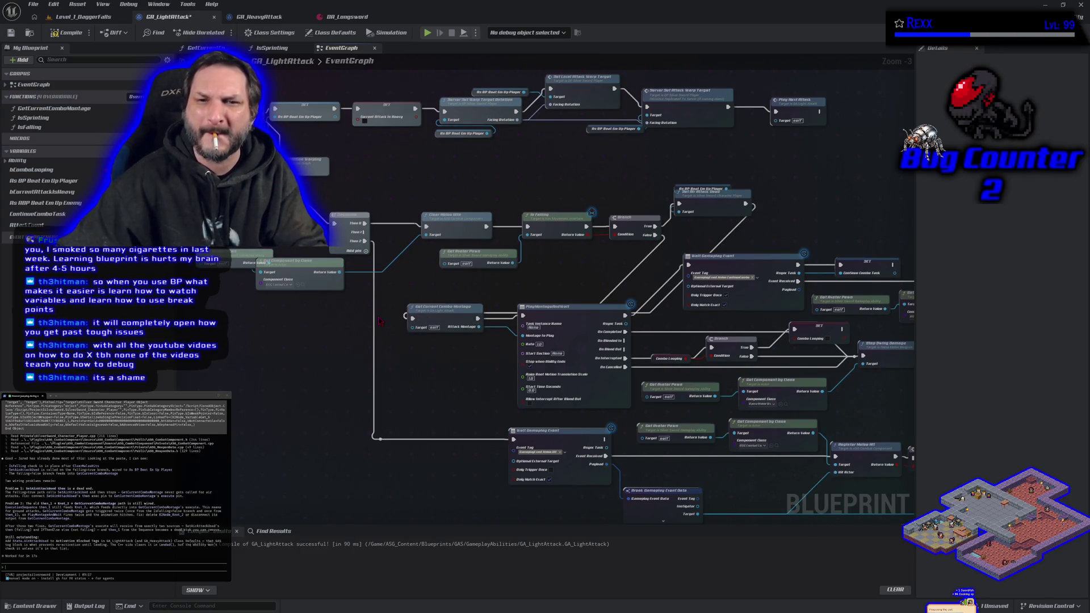
left_click_drag(365, 241, 365, 233)
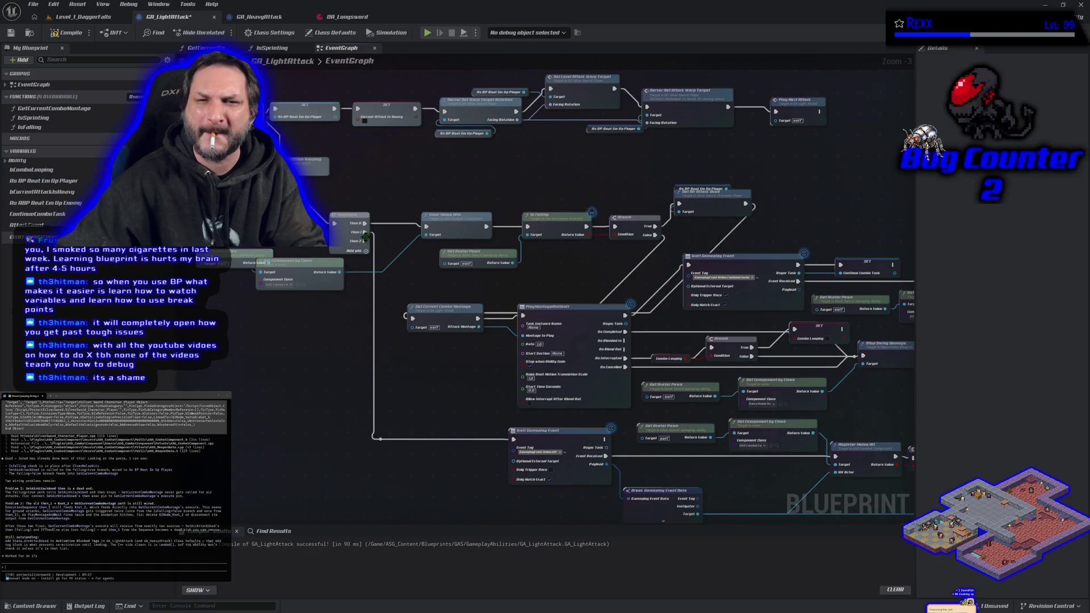
left_click(69, 33)
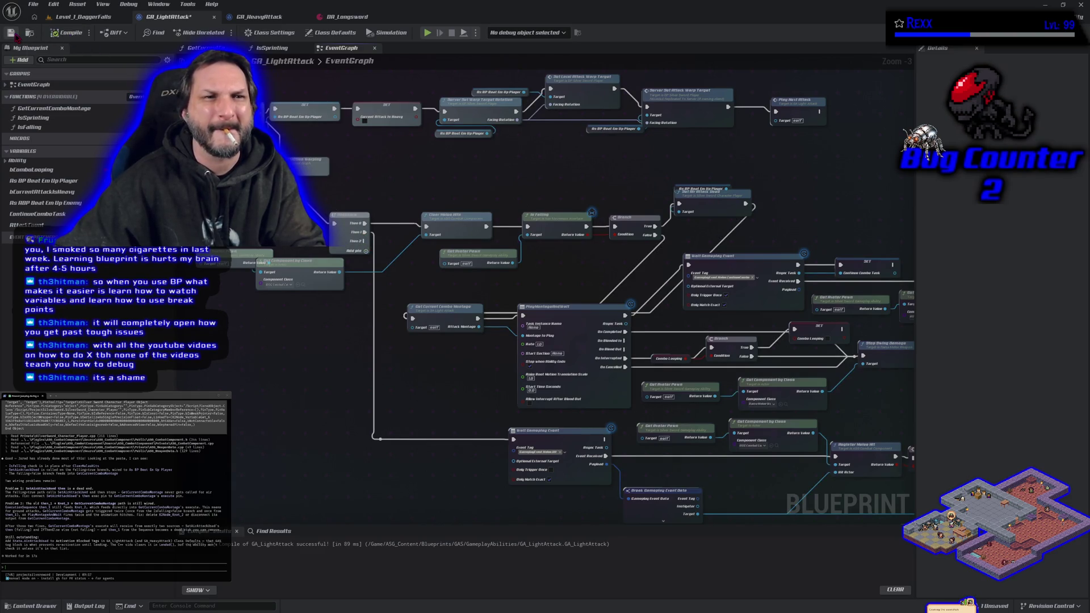
left_click(84, 17)
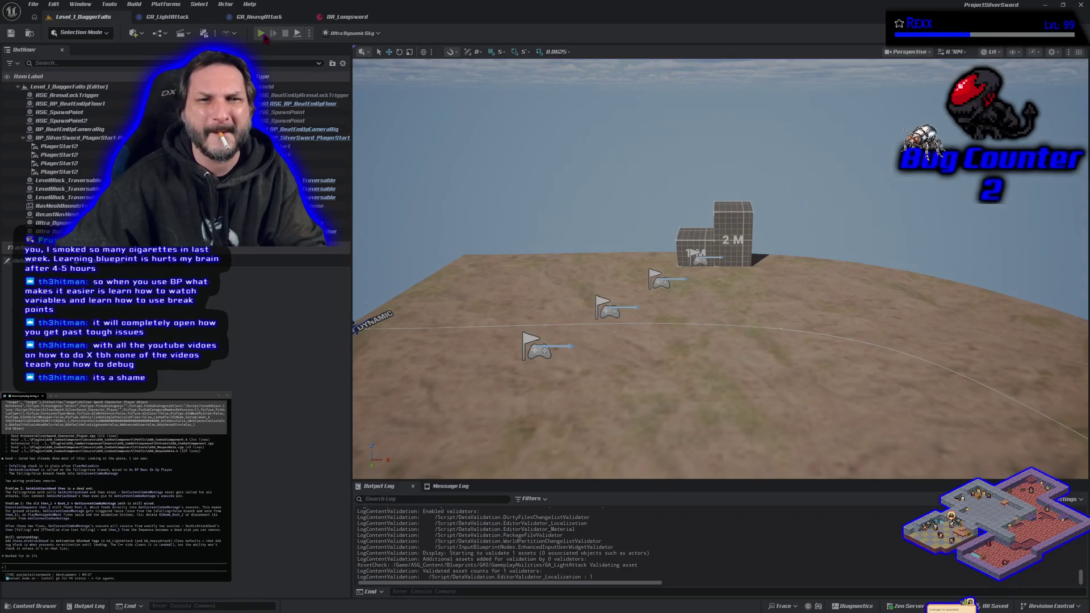
- Play-test climbing the 1M and 2M blocks and jumping off the 2M block to attack
left_click(261, 33)
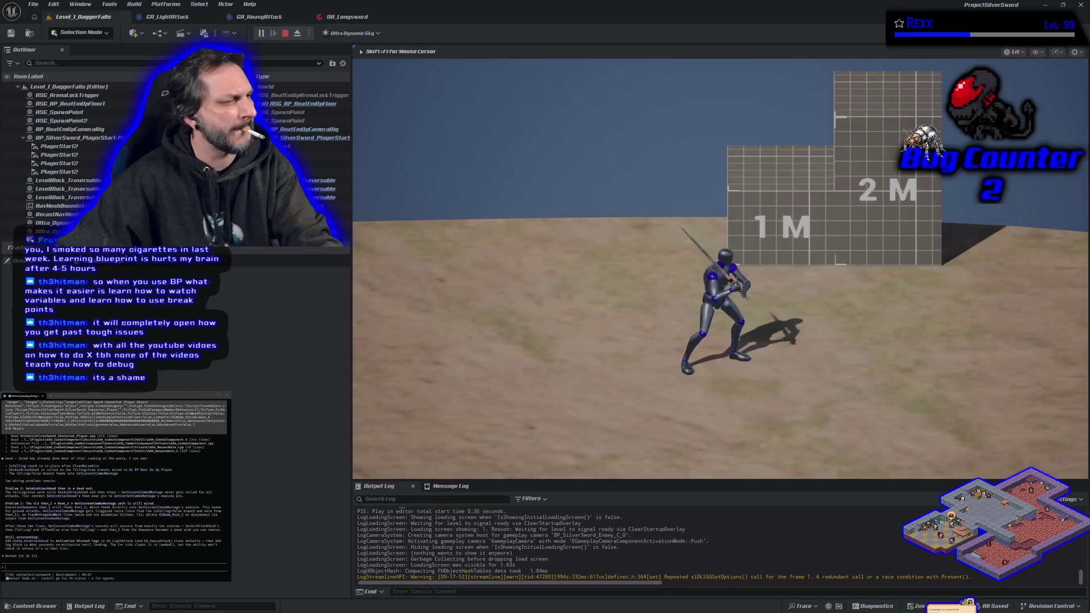
key("w")
key("space")
key("space")
key("space")
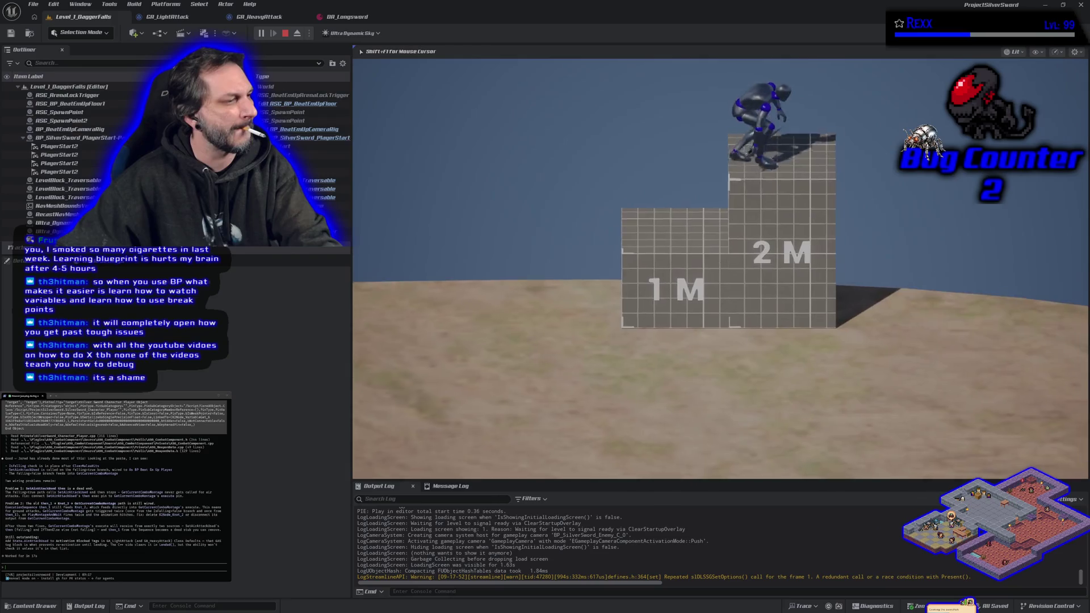
key("s")
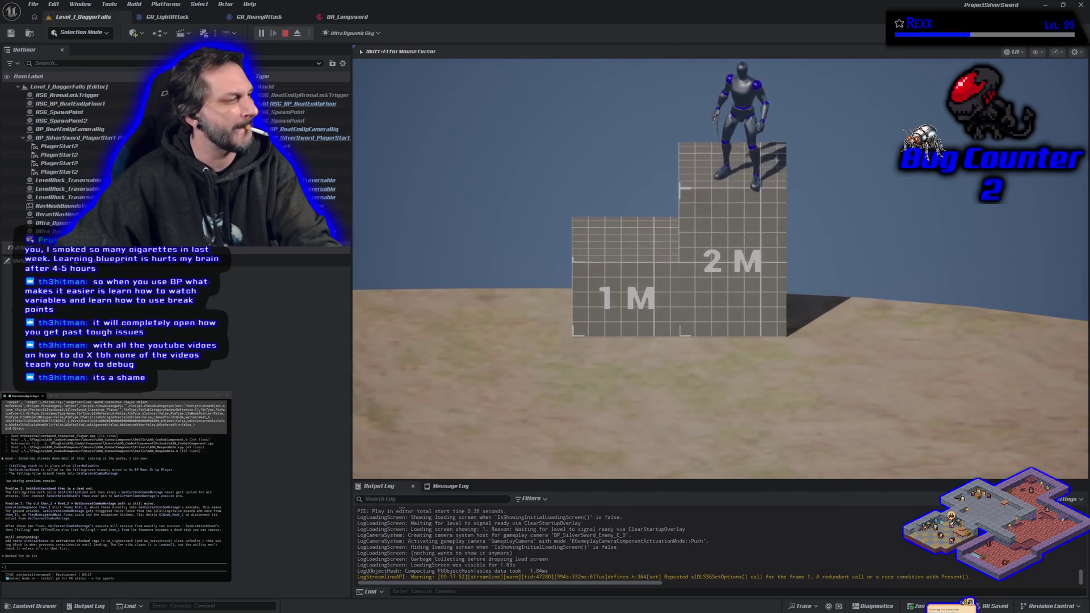
key("space")
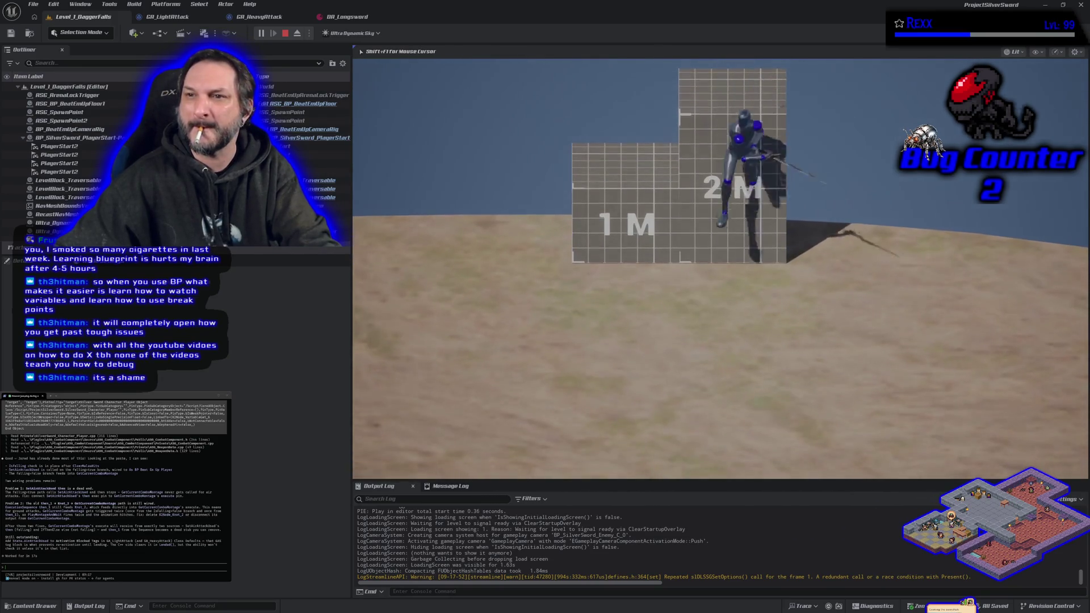
key("Escape")
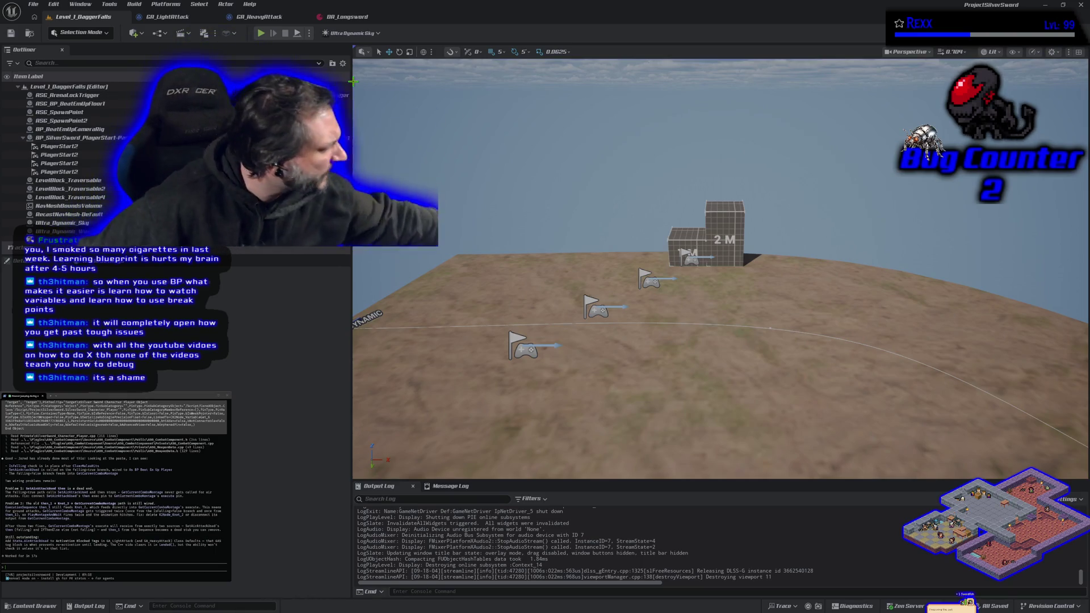
left_click(199, 18)
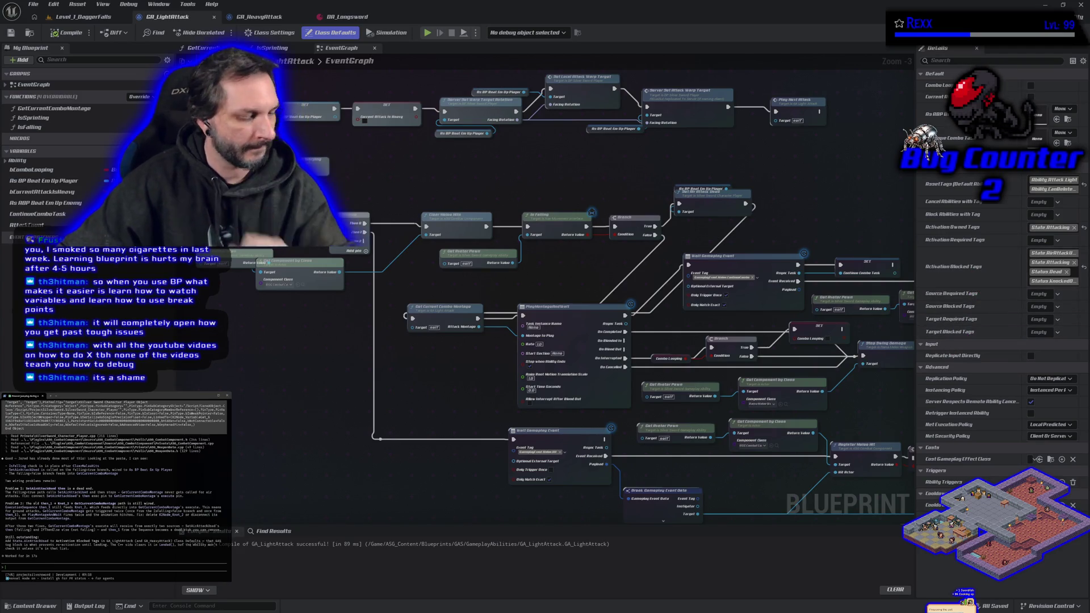
type("dd that to the tags")
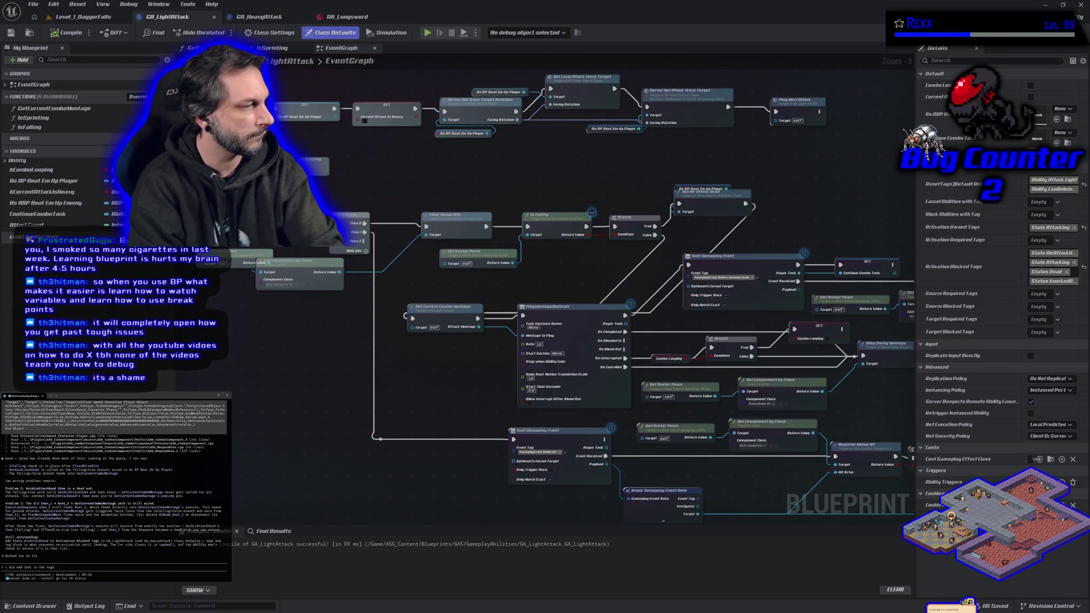
key("Return")
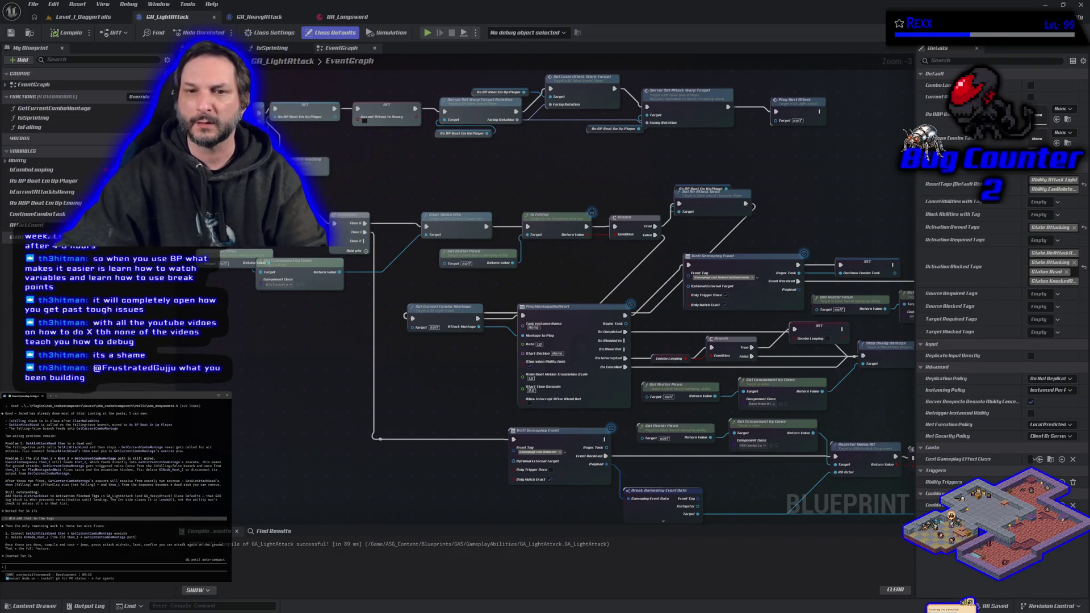
scroll(399, 319, "down", 3)
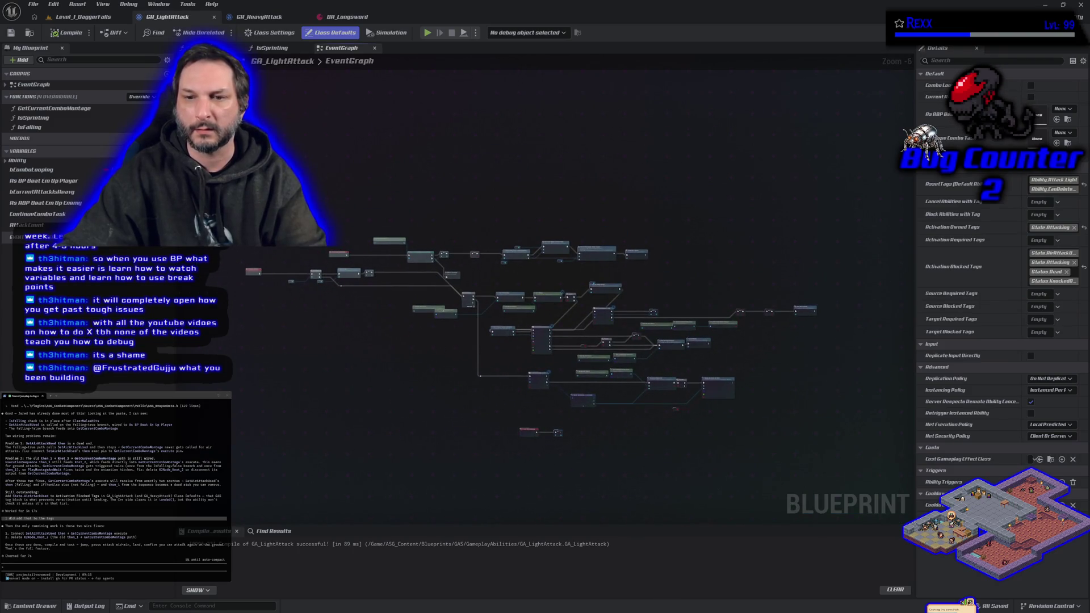
- Paste the selected light attack node network into the assistant prompt and report air attacks failing
scroll(377, 384, "up", 3)
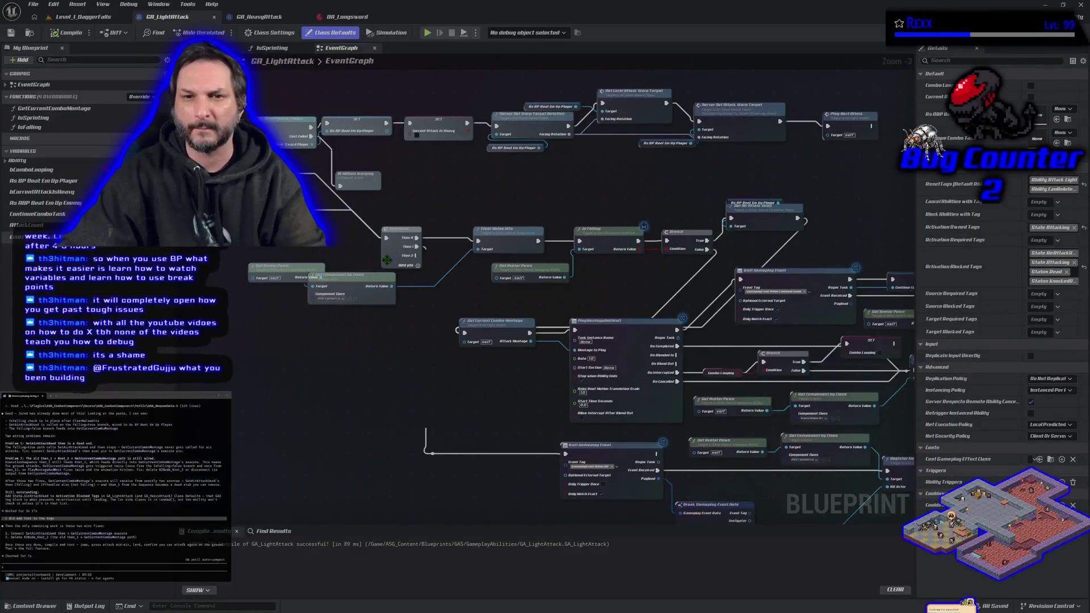
left_click_drag(395, 327, 341, 357)
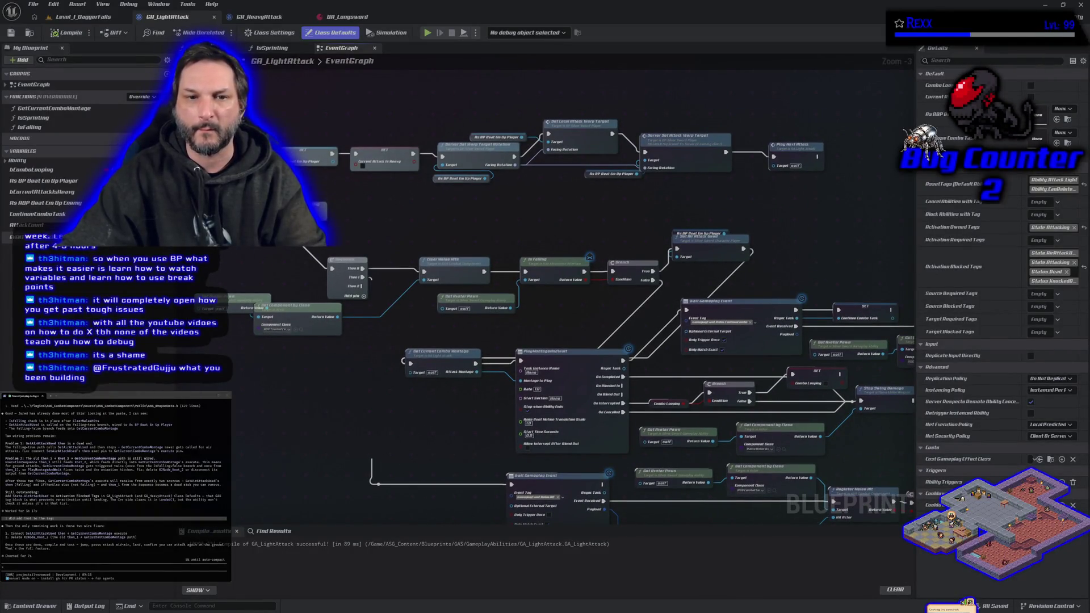
mouse_move(204, 231)
left_mouse_down()
mouse_move(511, 363)
mouse_move(594, 341)
mouse_move(718, 388)
left_mouse_up()
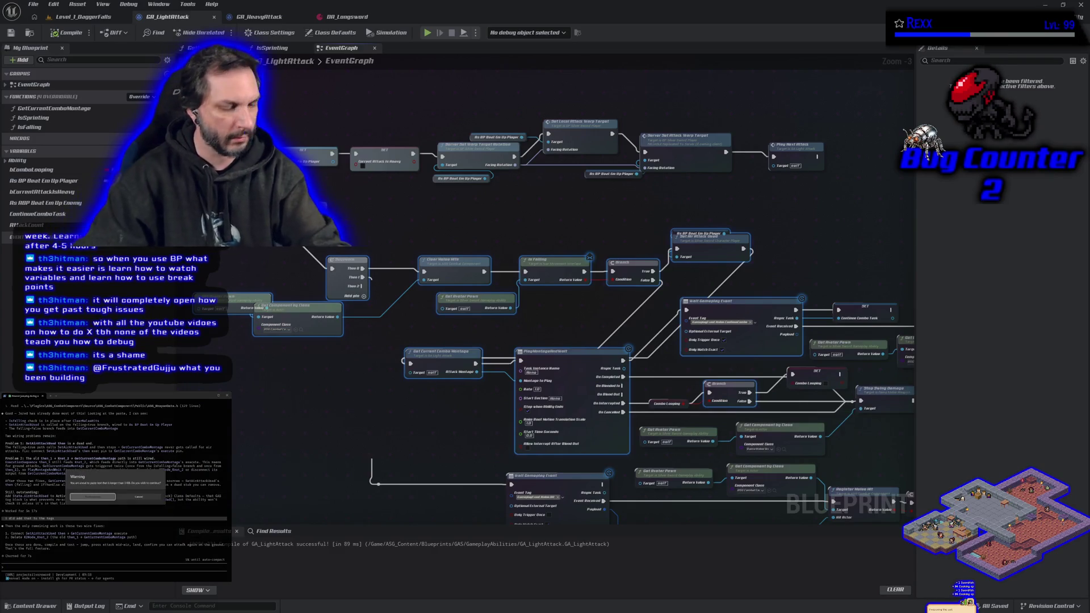
key("ctrl+v")
type("not ")
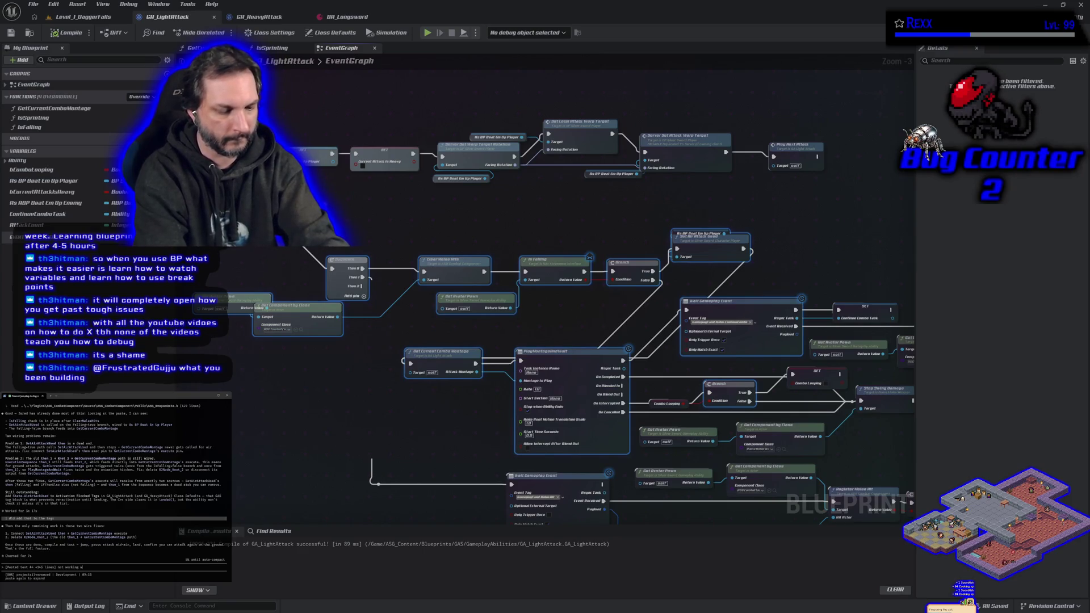
type("ttack in the air stil")
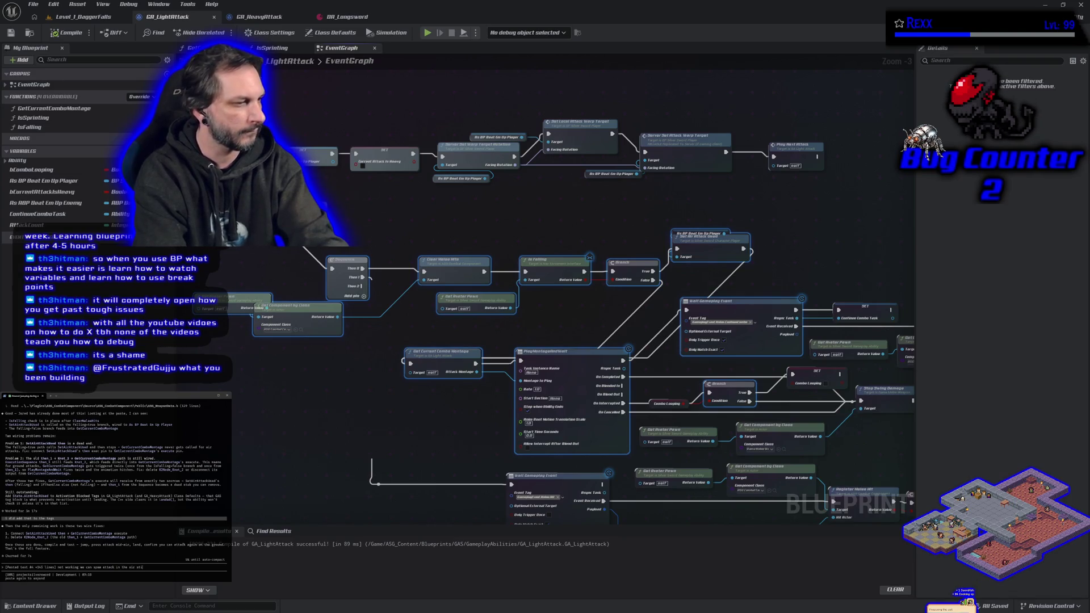
key("BackSpace")
key("BackSpace")
key("BackSpace")
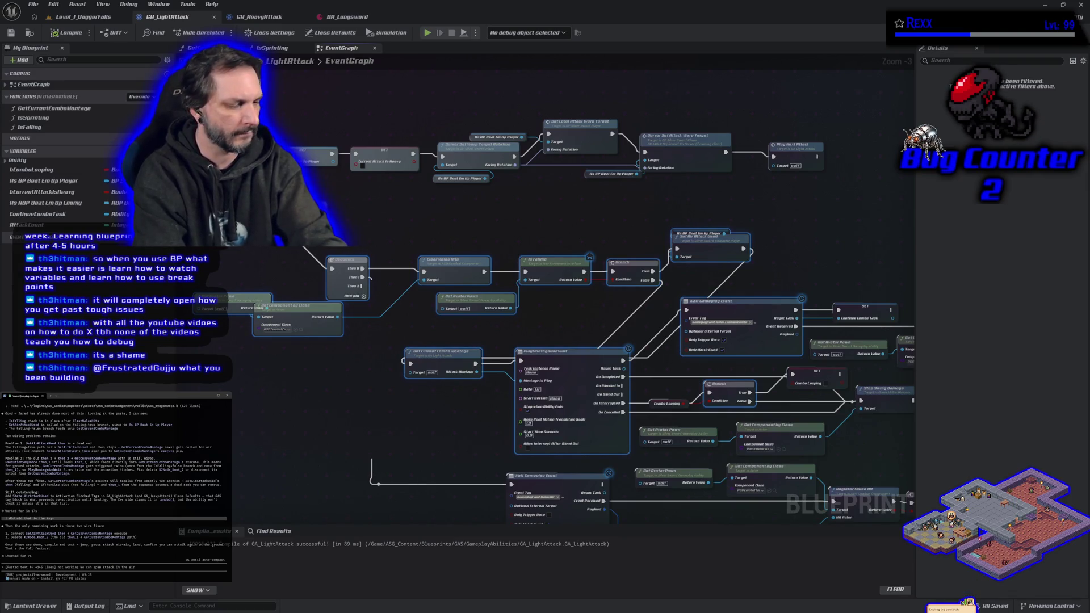
key("Return")
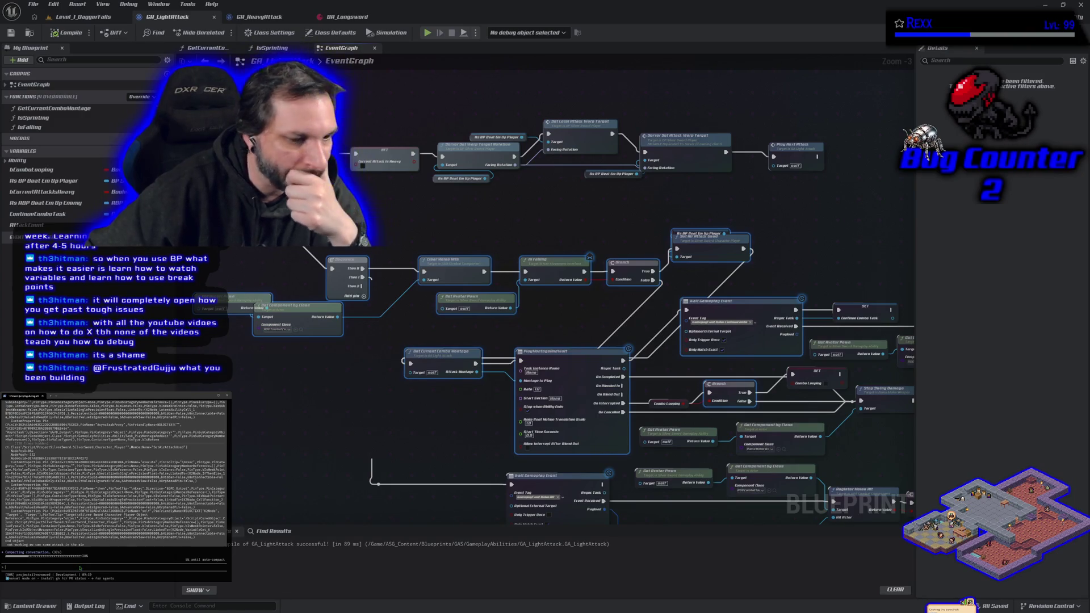
- Deselect the nodes and open GA_LightAttack's GetCurrentComboMontage function graph
left_click_drag(392, 419, 363, 389)
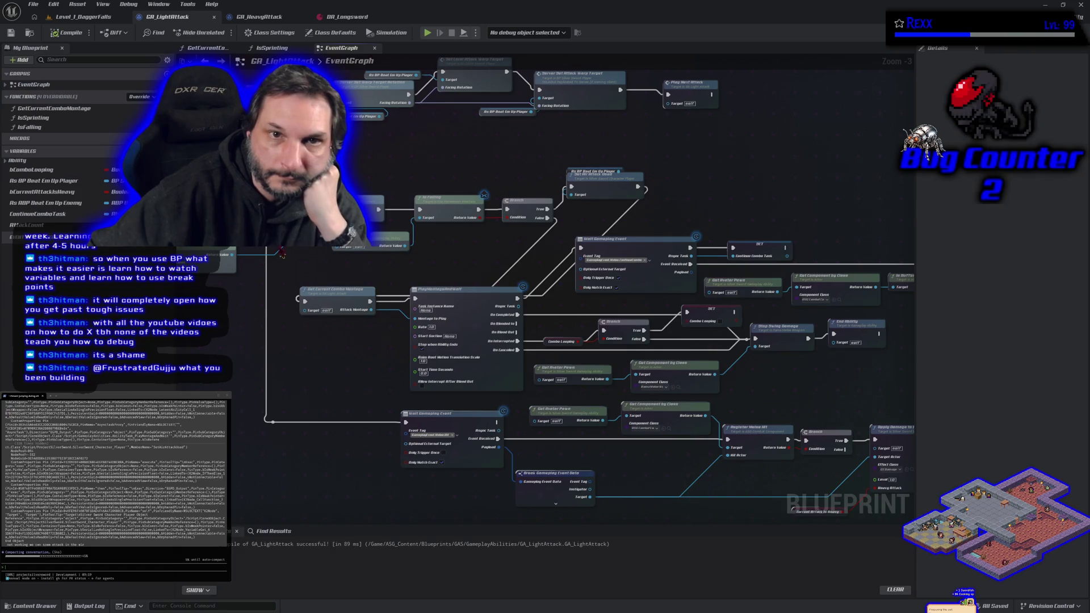
left_click(201, 49)
scroll(521, 243, "up", 3)
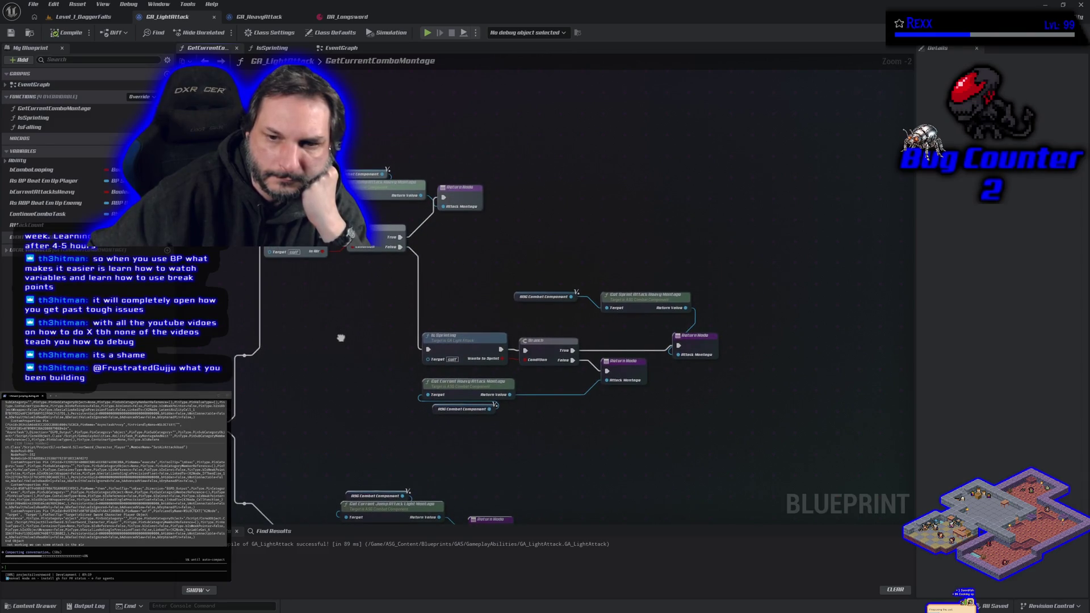
- Compare DA_Longsword's montage lists and GA_HeavyAttack's graph against GA_LightAttack's combo montage function
mouse_move(340, 338)
left_mouse_down()
mouse_move(467, 163)
mouse_move(254, 316)
mouse_move(727, 197)
mouse_move(652, 195)
mouse_move(706, 190)
left_mouse_up()
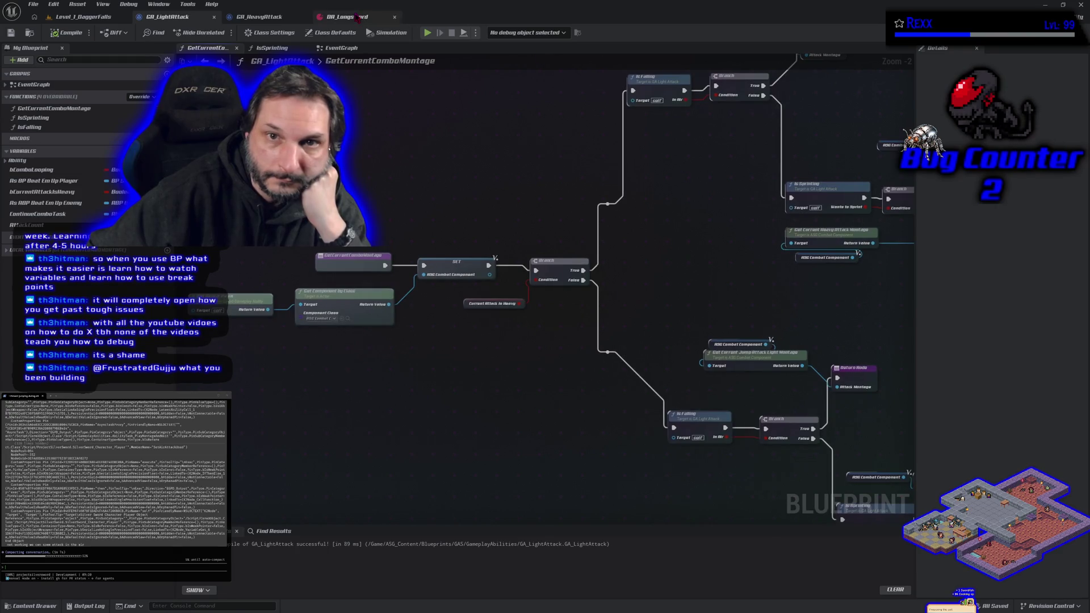
left_click(353, 17)
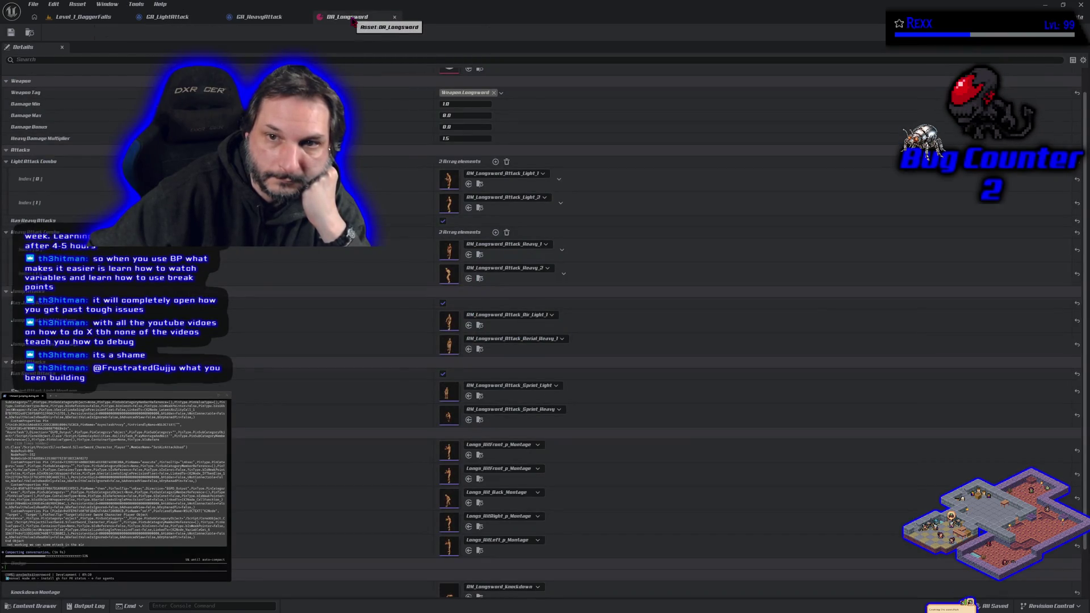
left_click(259, 17)
scroll(331, 313, "up", 6)
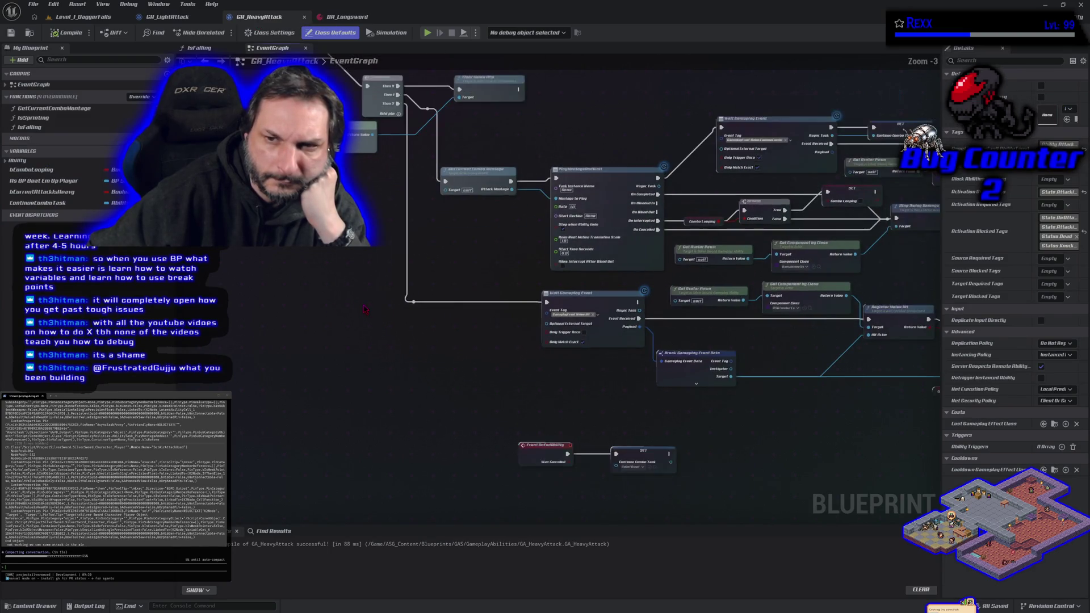
scroll(363, 309, "down", 2)
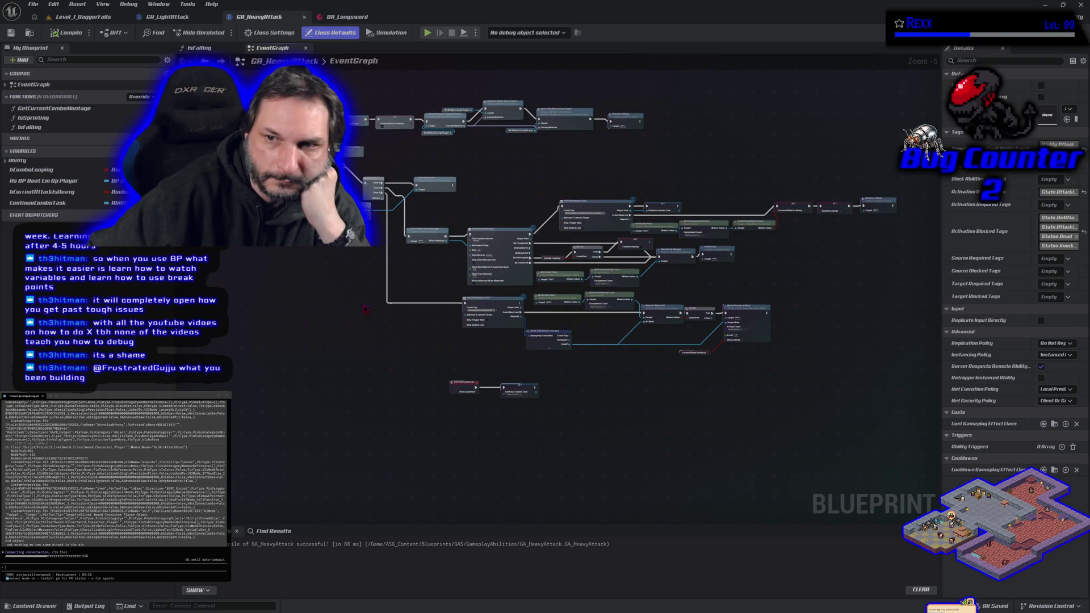
left_click(176, 17)
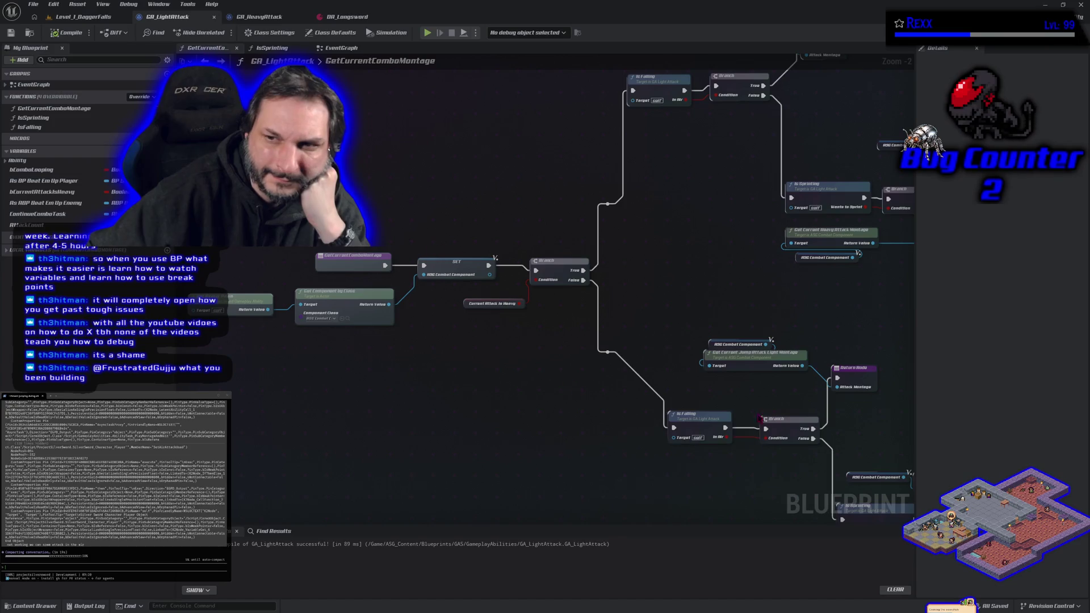
left_click_drag(739, 292, 559, 323)
left_click(340, 49)
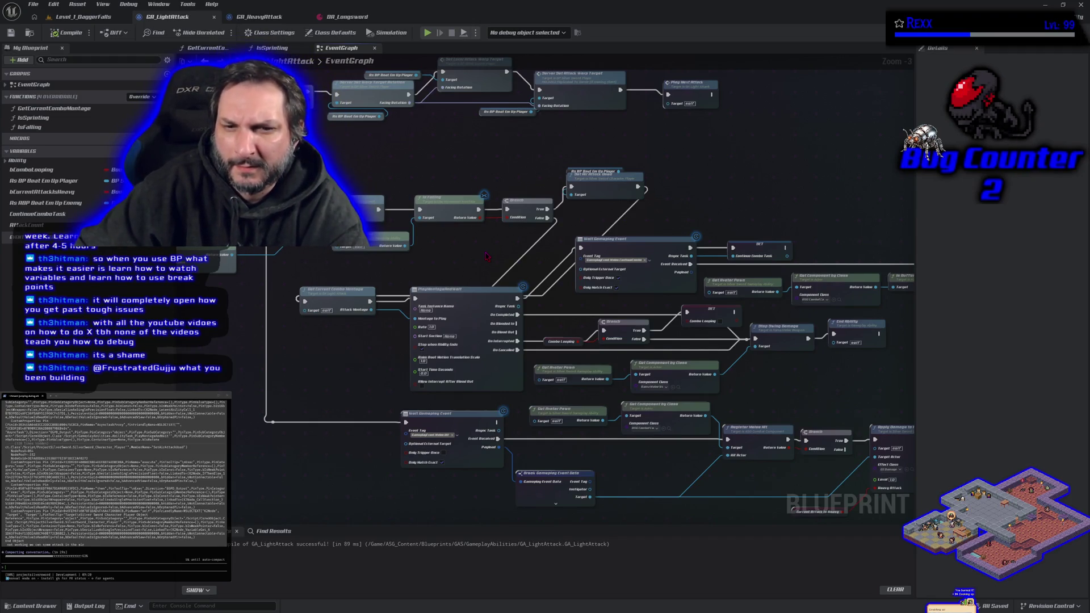
- Drag a connection from the combat component, place a Send AI Message node, then undo it
scroll(486, 257, "down", 1)
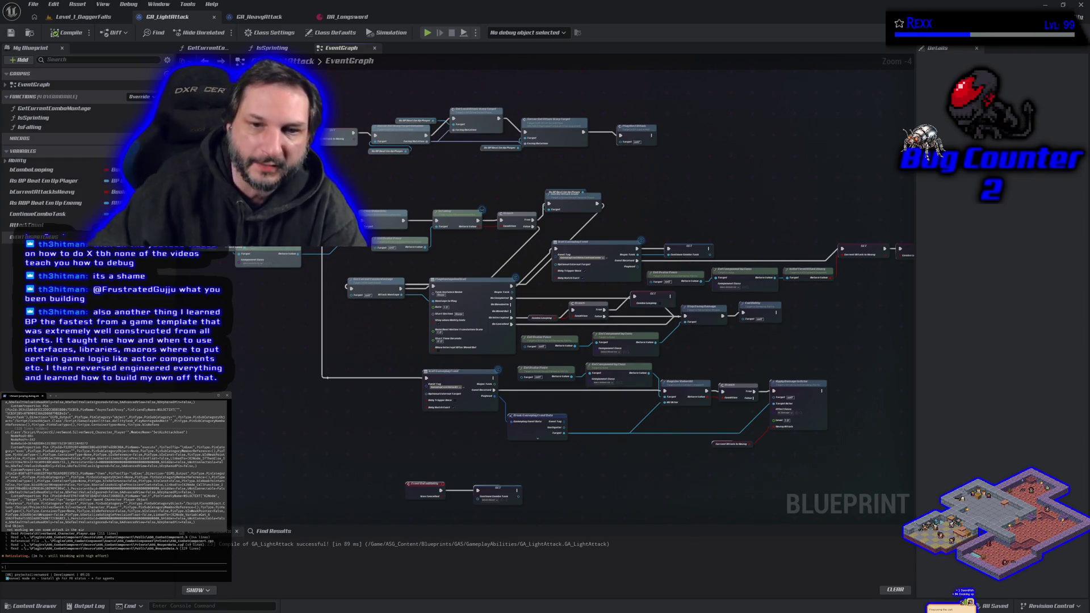
scroll(310, 341, "up", 3)
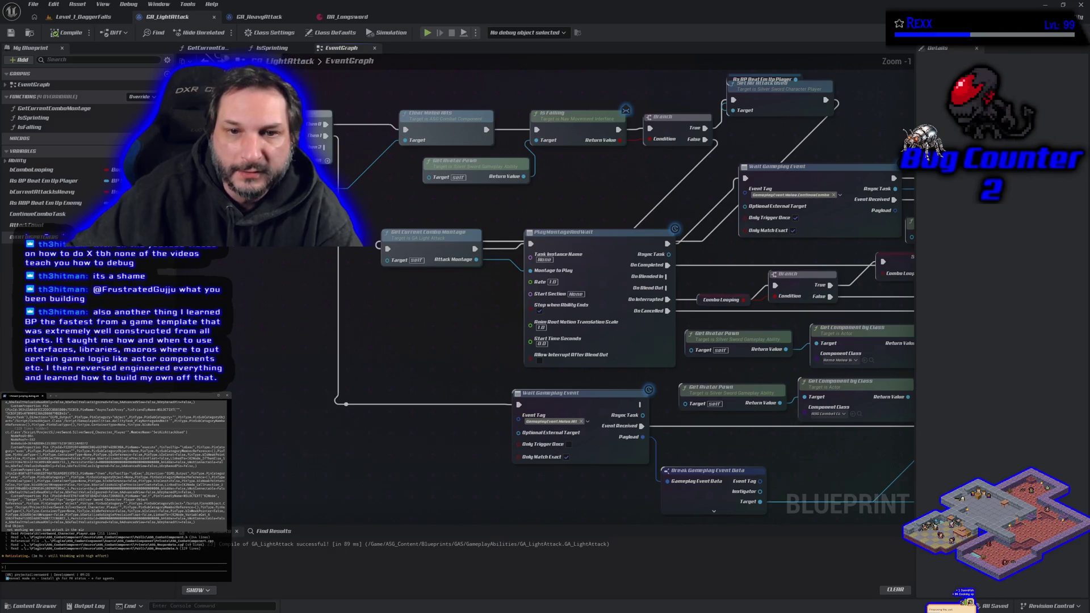
left_click_drag(341, 190, 352, 207)
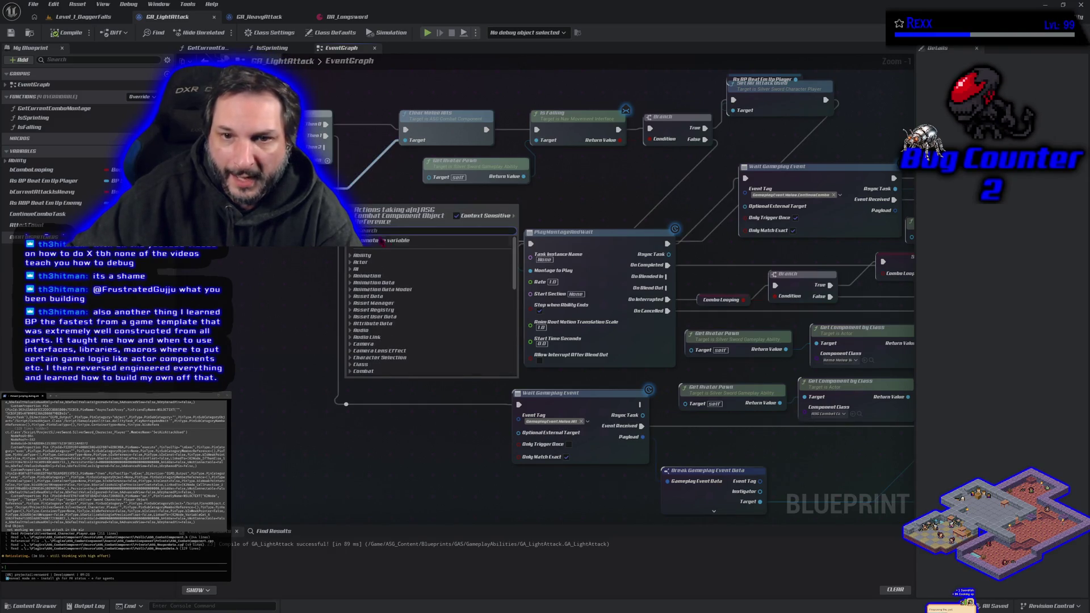
left_click(350, 255)
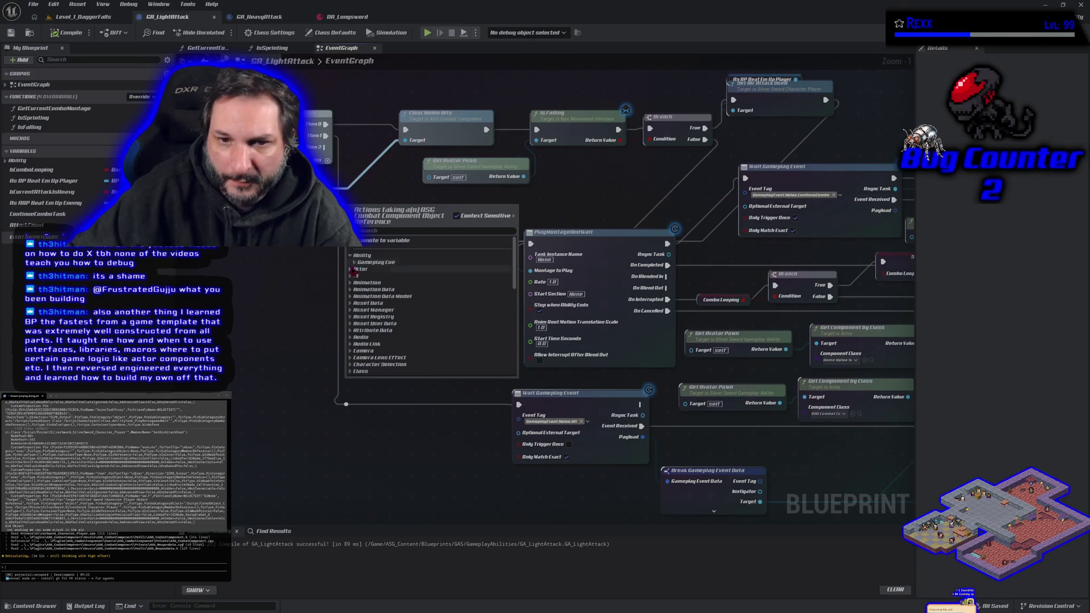
left_click(354, 269)
left_click(354, 283)
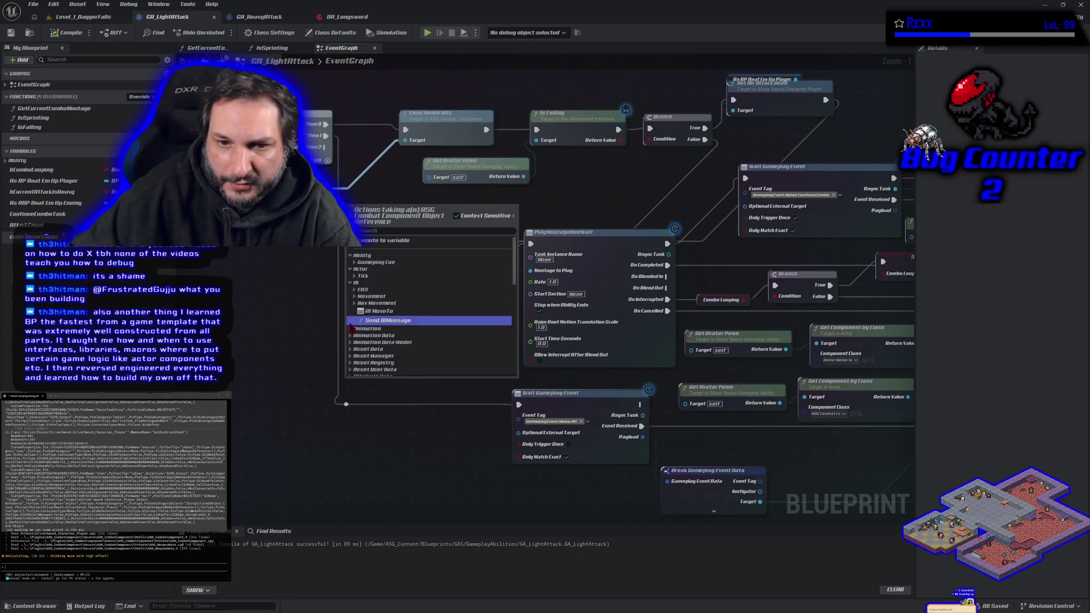
left_click(350, 321)
key("ctrl+z")
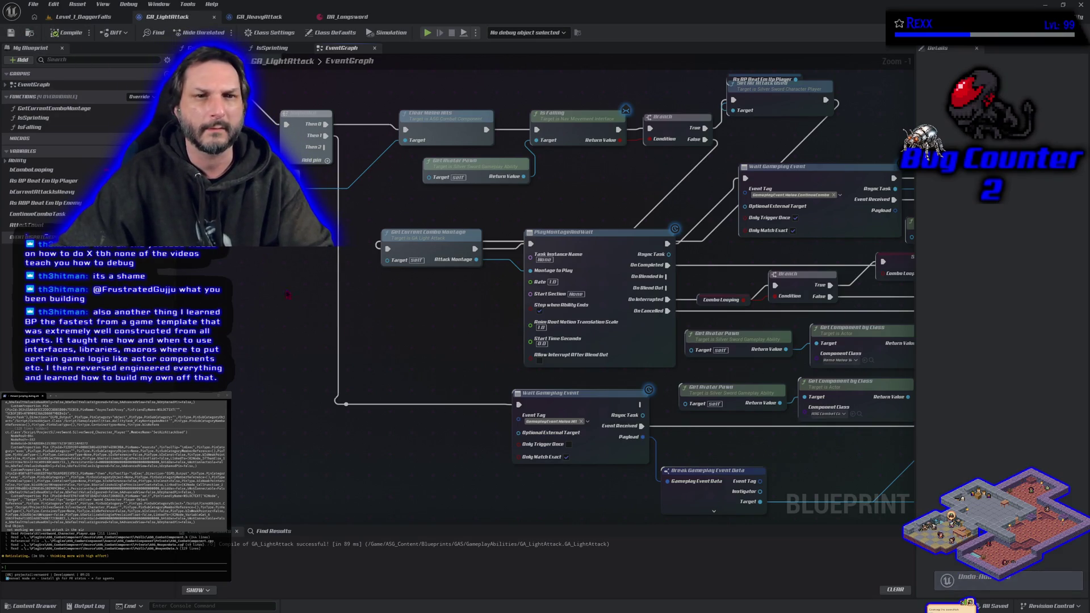
- Zoom out of the EventGraph and return to the Level_1_DaggerFalls level
scroll(351, 395, "down", 2)
scroll(306, 284, "down", 2)
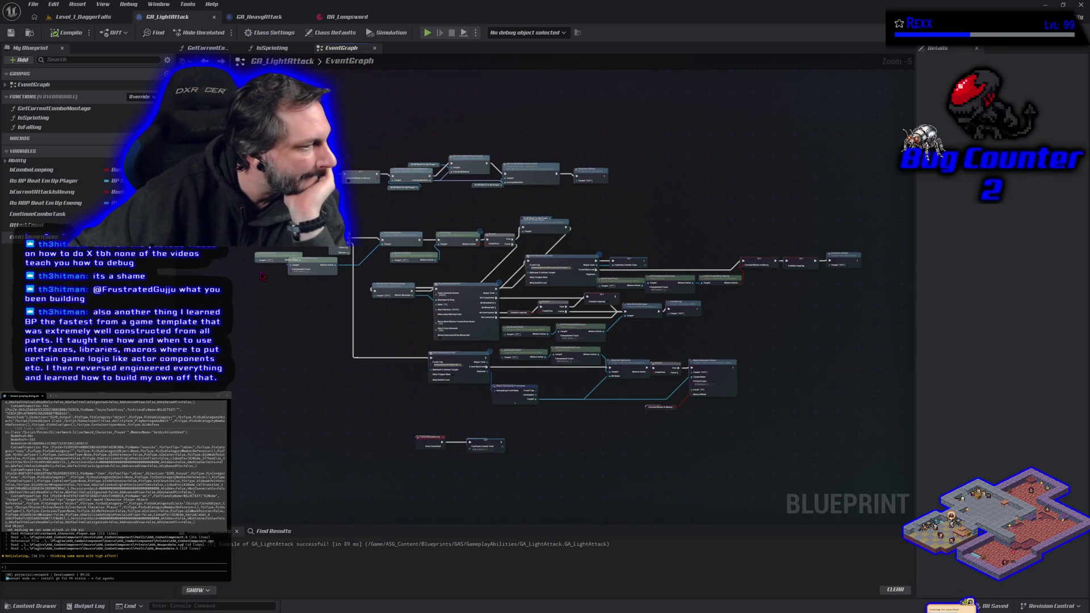
left_click(85, 17)
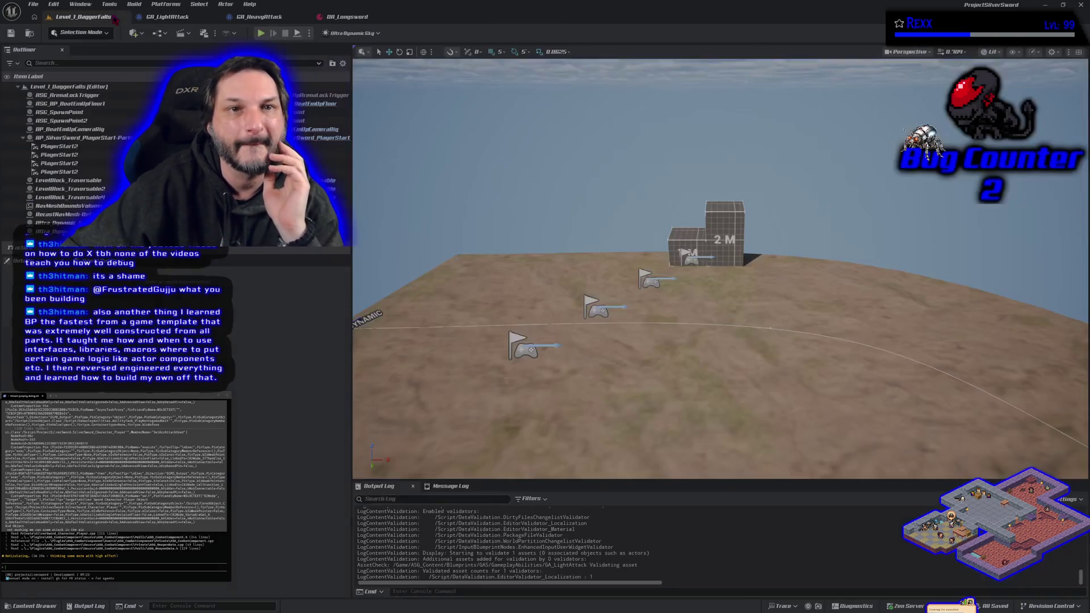
- Play the level, make the character jump, stop the session, and return to GA_LightAttack's event graph
left_click(262, 35)
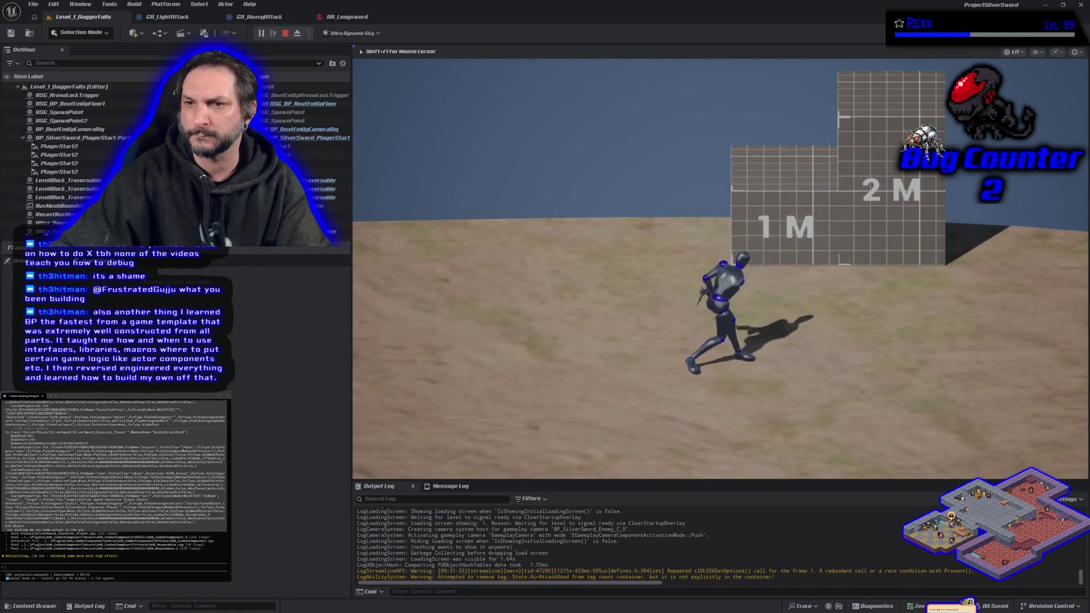
key("space")
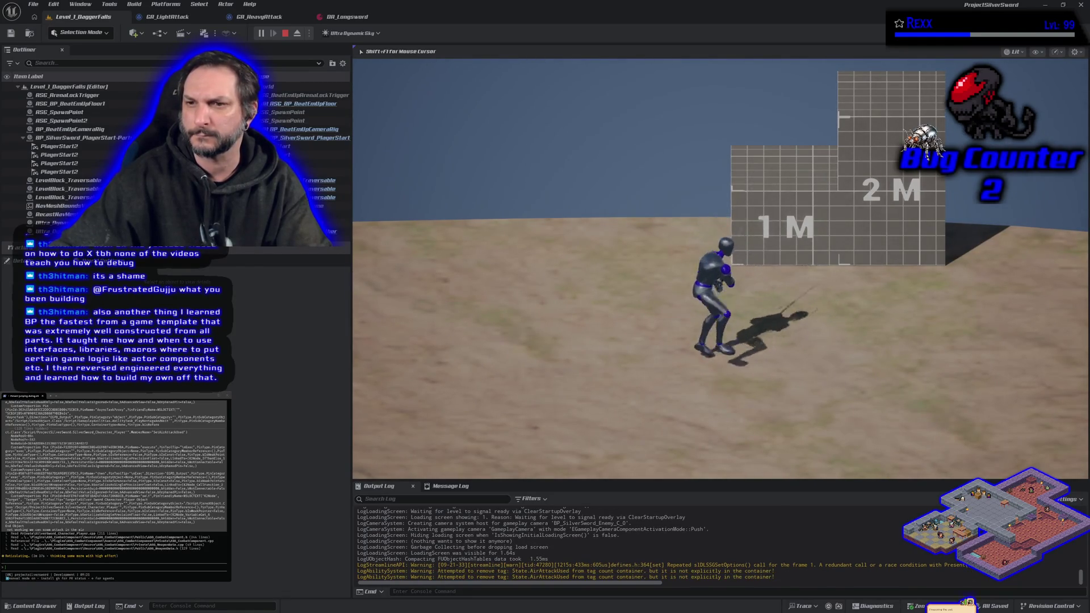
key("Escape")
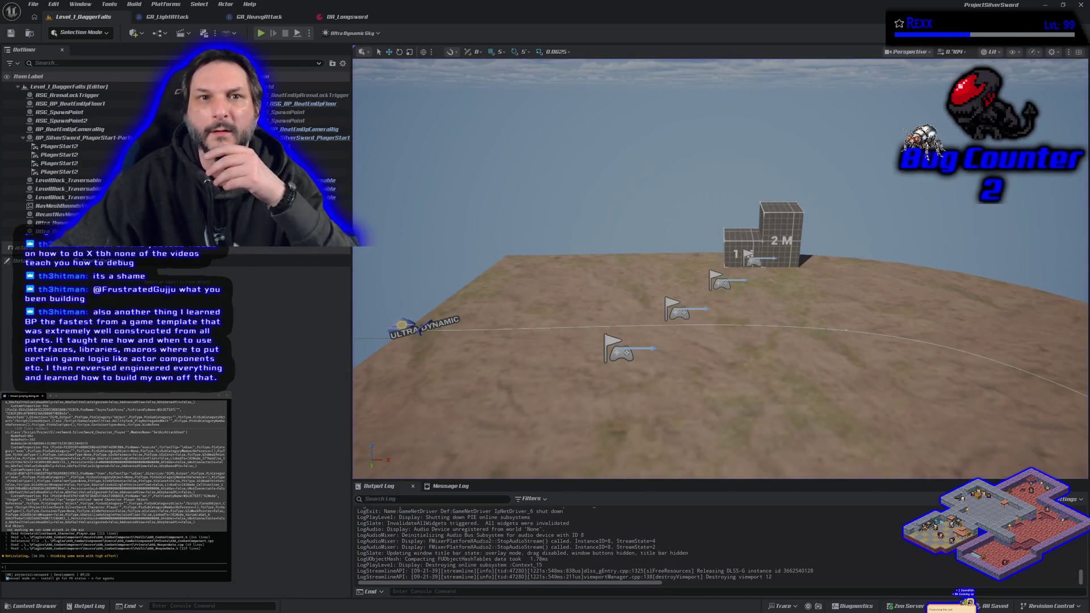
left_click(167, 16)
mouse_move(335, 315)
left_mouse_down()
mouse_move(543, 314)
mouse_move(511, 299)
left_mouse_up()
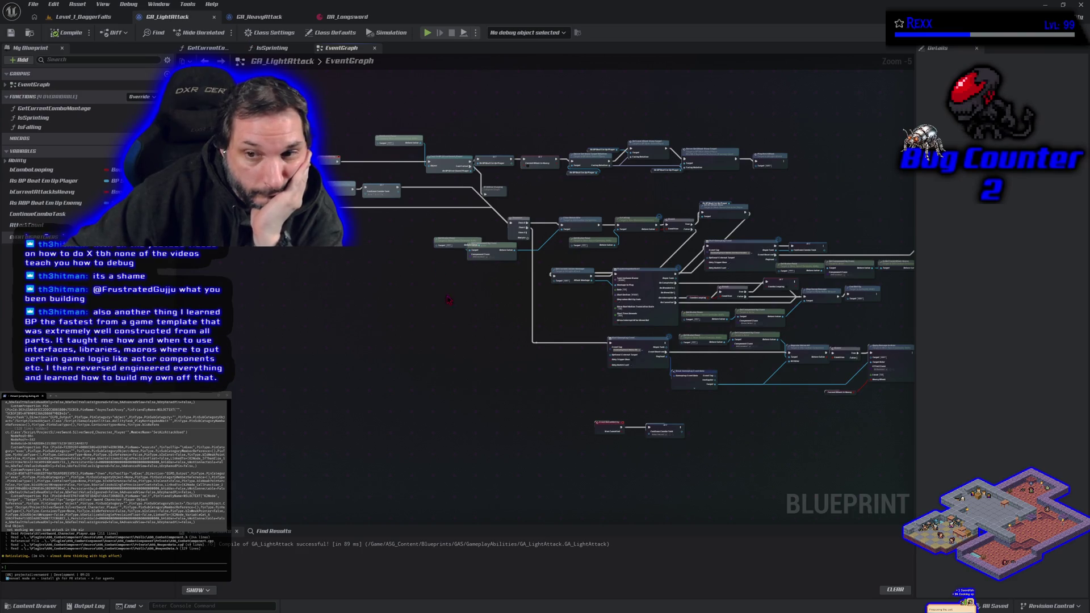
scroll(446, 300, "up", 3)
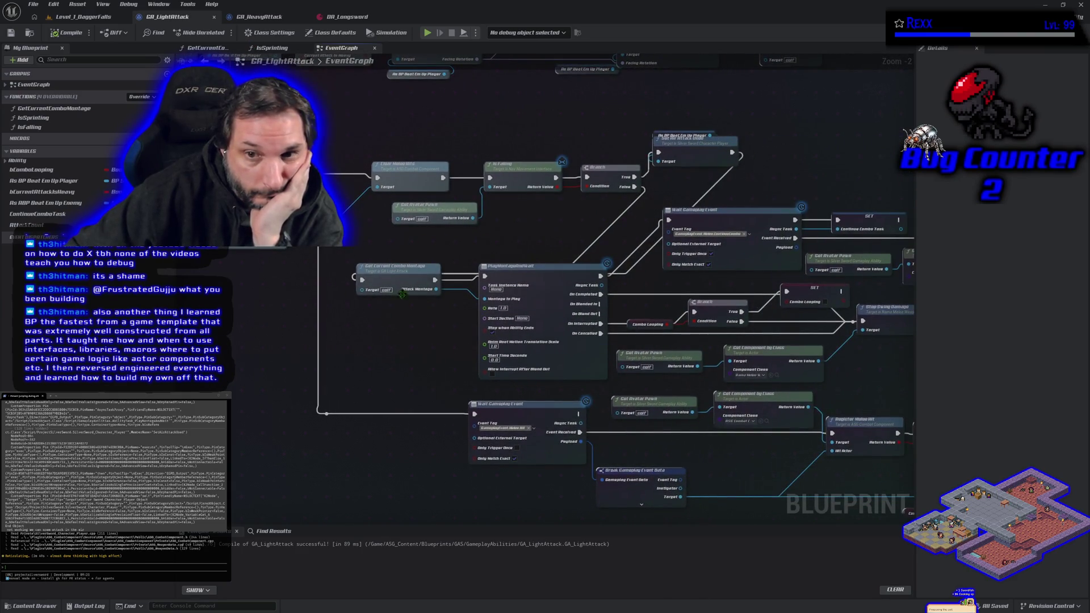
left_click_drag(484, 238, 490, 324)
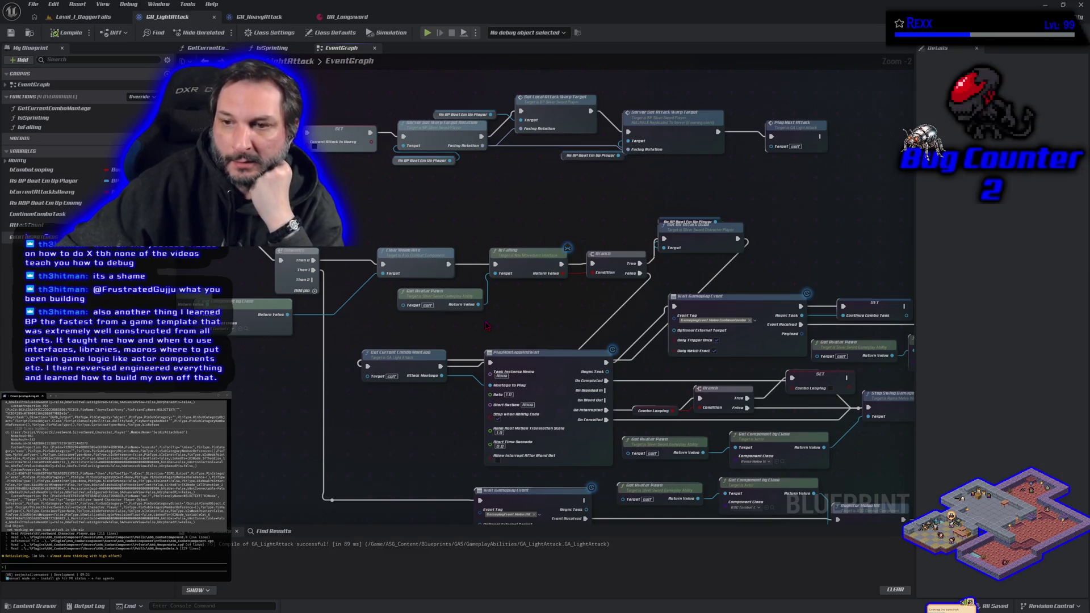
left_click_drag(485, 325, 426, 309)
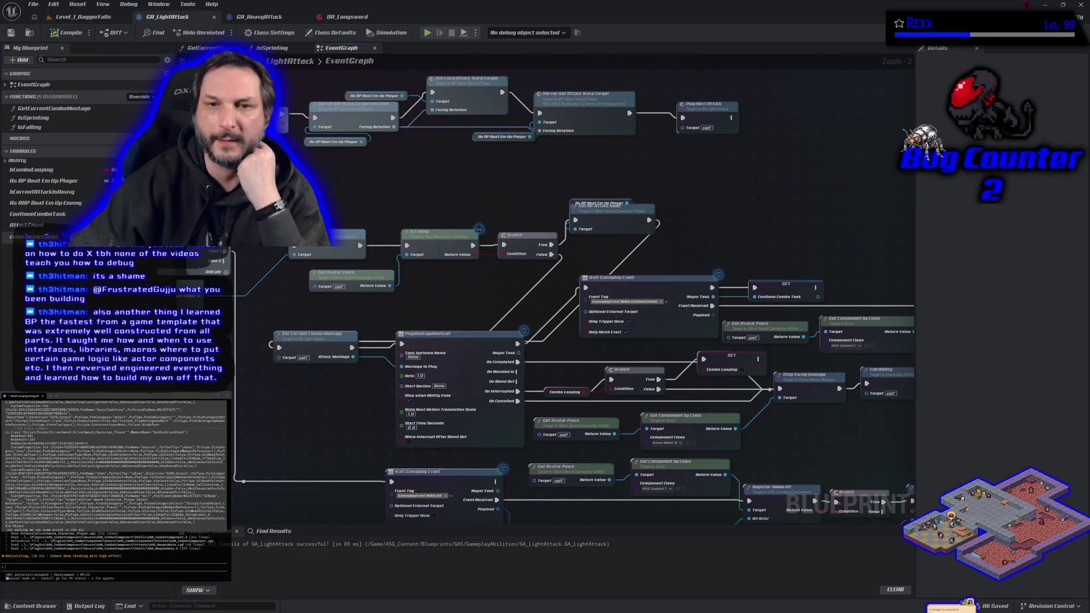
left_click_drag(329, 208, 912, 281)
left_click_drag(428, 220, 583, 203)
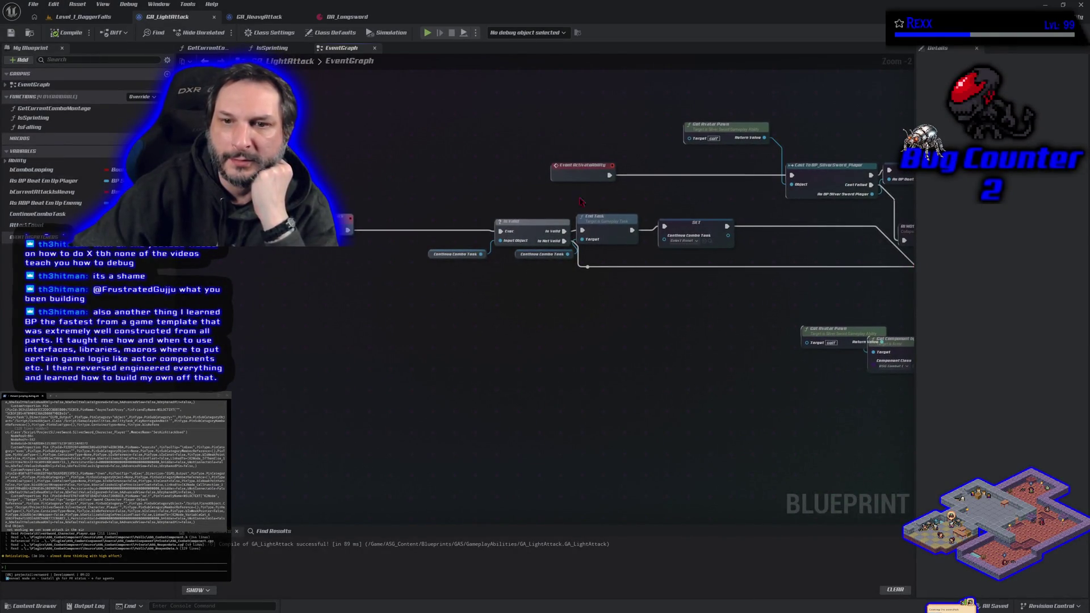
mouse_move(757, 385)
left_mouse_down()
mouse_move(343, 319)
mouse_move(128, 316)
left_mouse_up()
mouse_move(622, 278)
left_mouse_down()
mouse_move(508, 287)
mouse_move(396, 274)
mouse_move(418, 283)
mouse_move(354, 227)
left_mouse_up()
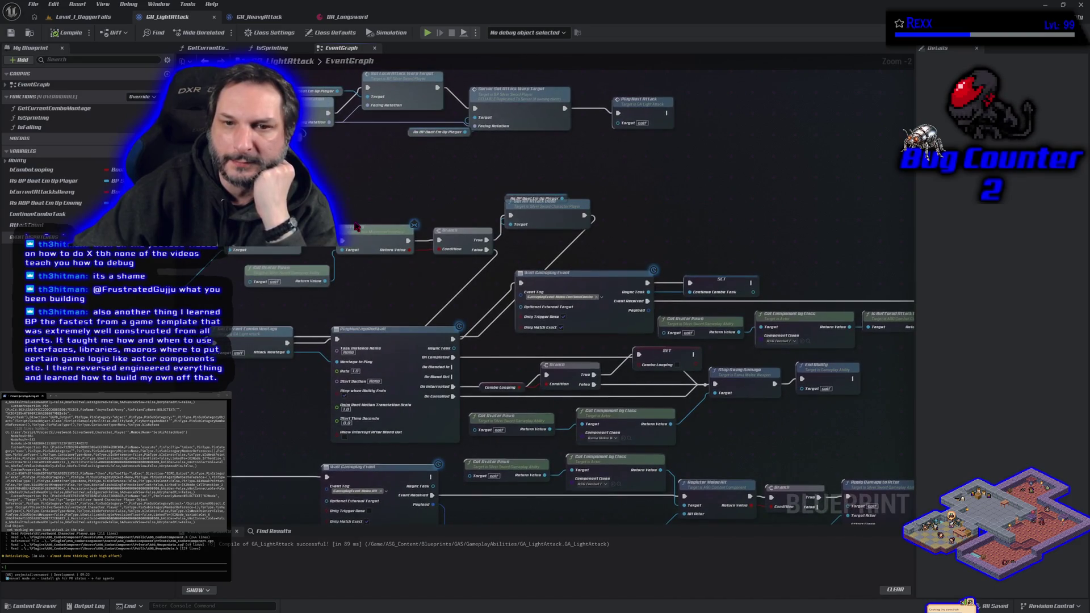
left_click(540, 214)
mouse_move(359, 307)
left_mouse_down()
mouse_move(448, 259)
mouse_move(479, 266)
mouse_move(487, 283)
mouse_move(458, 282)
left_mouse_up()
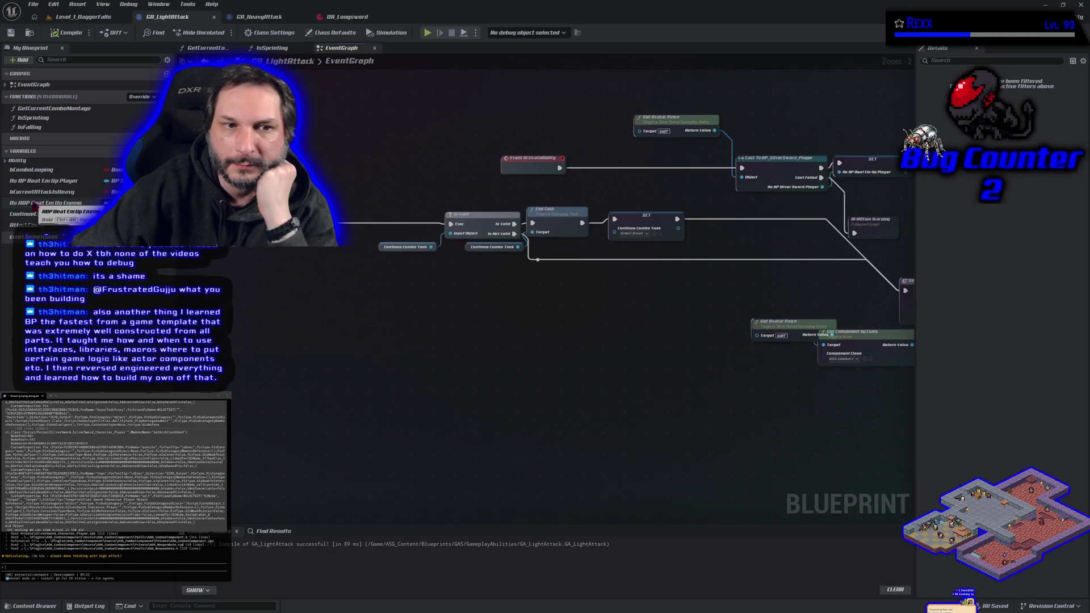
- Place an As BP Beat Em Up Player getter wired into an Is Valid node beside it
left_click_drag(43, 181, 384, 179)
left_click(354, 188)
type("is vali")
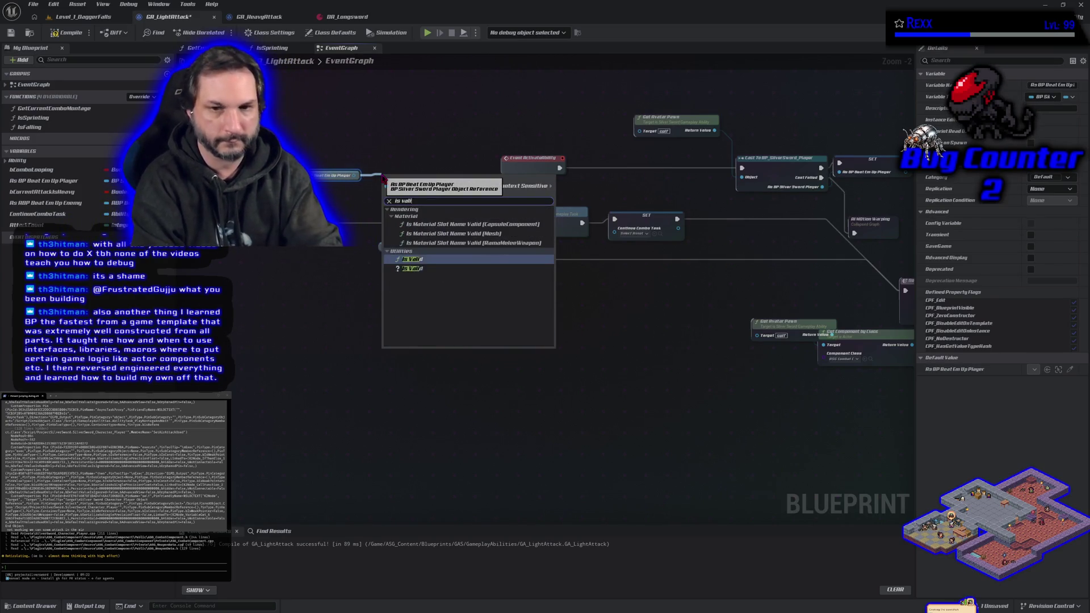
type("d")
key("Return")
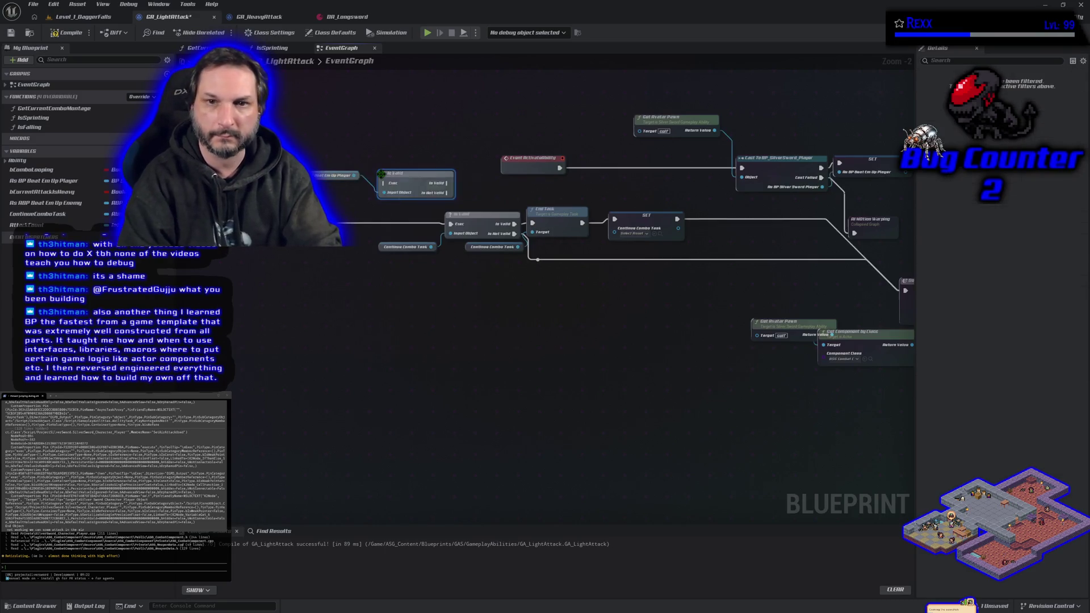
mouse_move(382, 174)
left_mouse_down()
mouse_move(291, 194)
mouse_move(291, 179)
mouse_move(341, 173)
mouse_move(358, 151)
mouse_move(426, 170)
mouse_move(389, 173)
left_mouse_up()
- Dismiss the 'get air' node search, then compile and save GA_LightAttack
type("g")
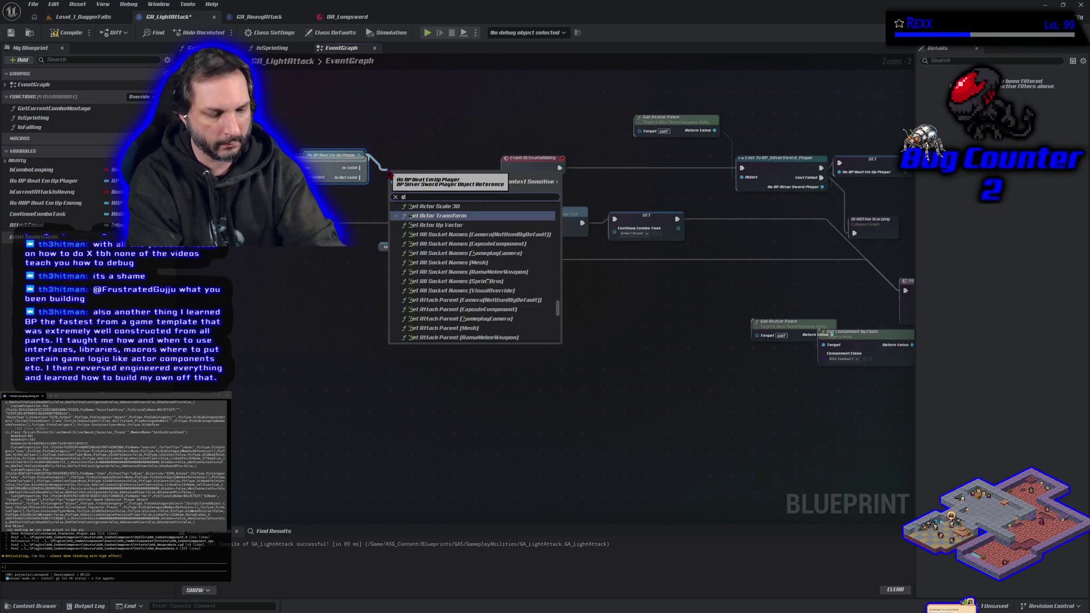
type("et air attack")
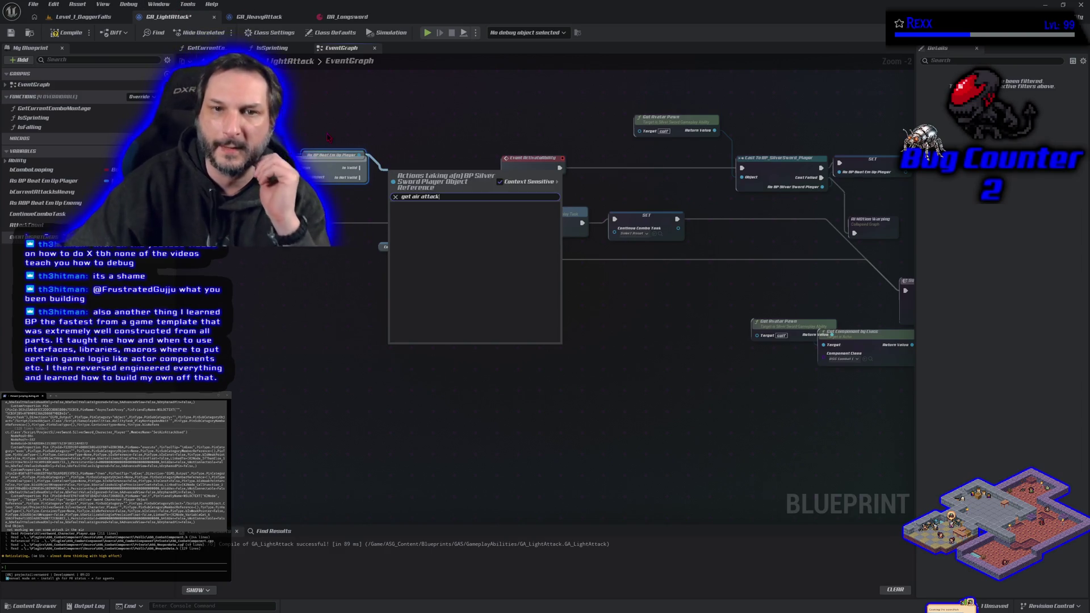
left_click_drag(328, 130, 338, 181)
mouse_move(625, 318)
left_mouse_down()
mouse_move(238, 181)
mouse_move(511, 340)
mouse_move(391, 372)
mouse_move(401, 369)
left_mouse_up()
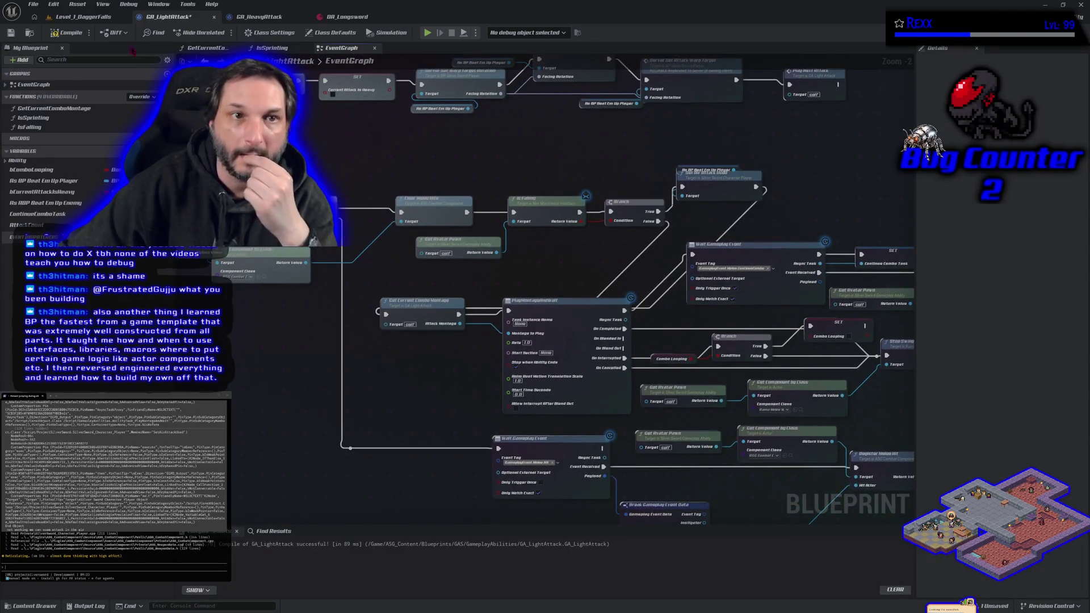
left_click(66, 38)
left_click(11, 33)
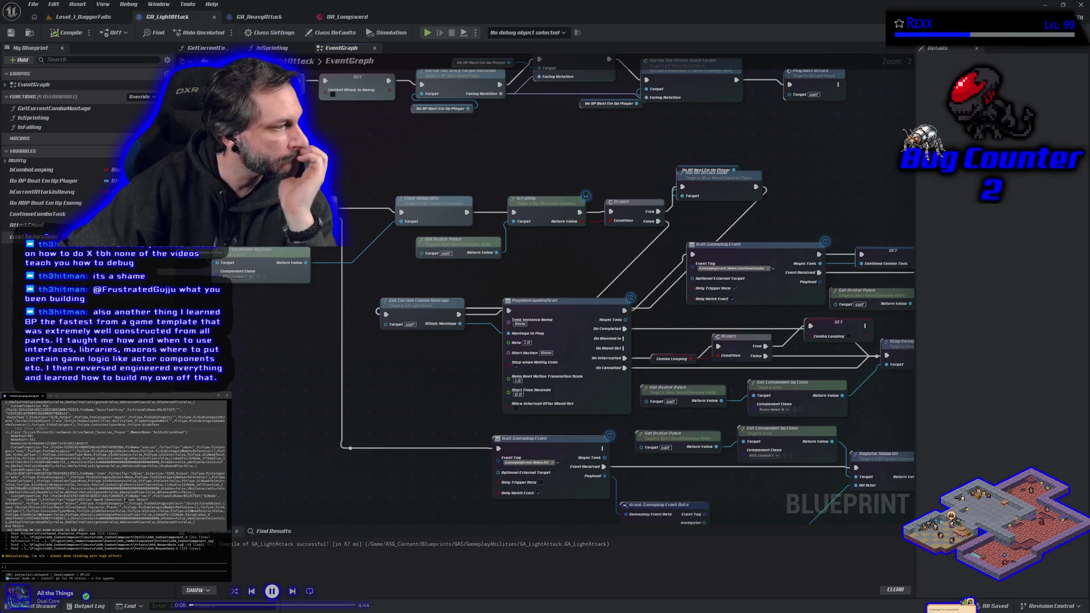
scroll(501, 312, "down", 3)
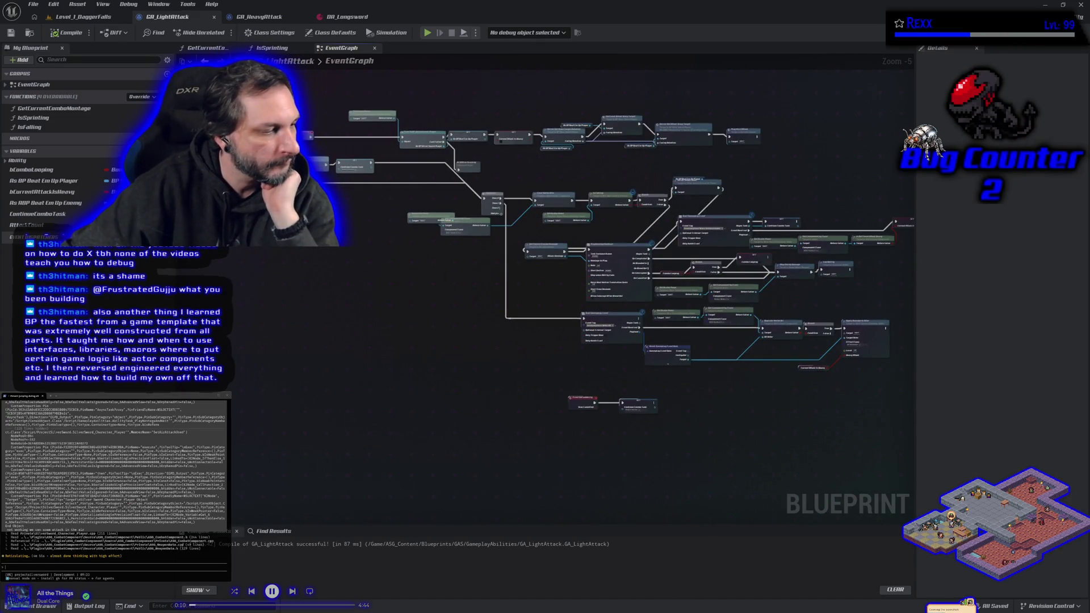
key("alt+Tab")
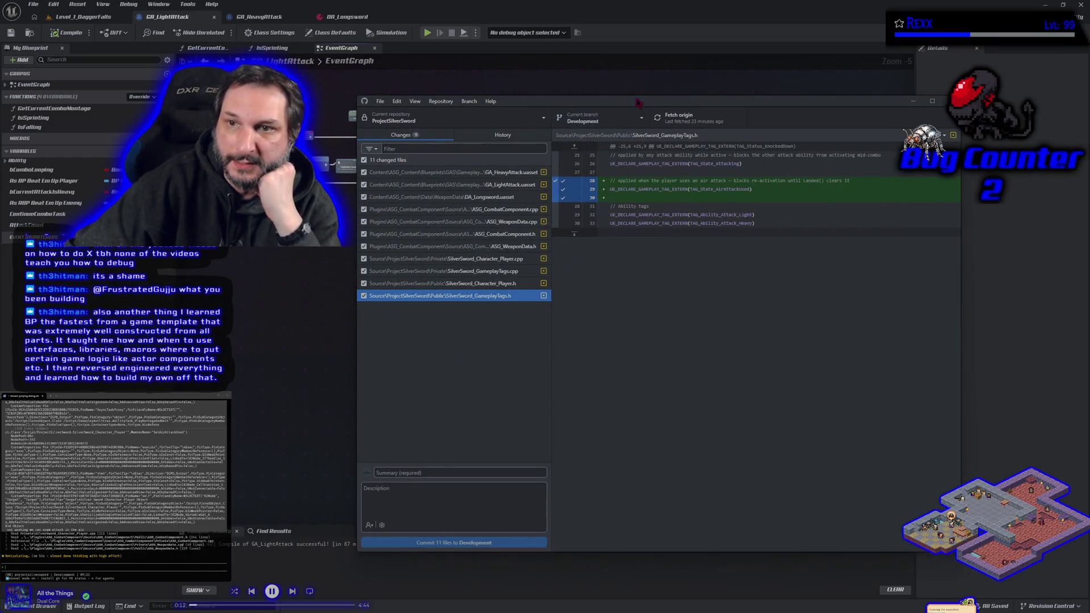
left_click_drag(638, 103, 538, 92)
left_click(356, 260)
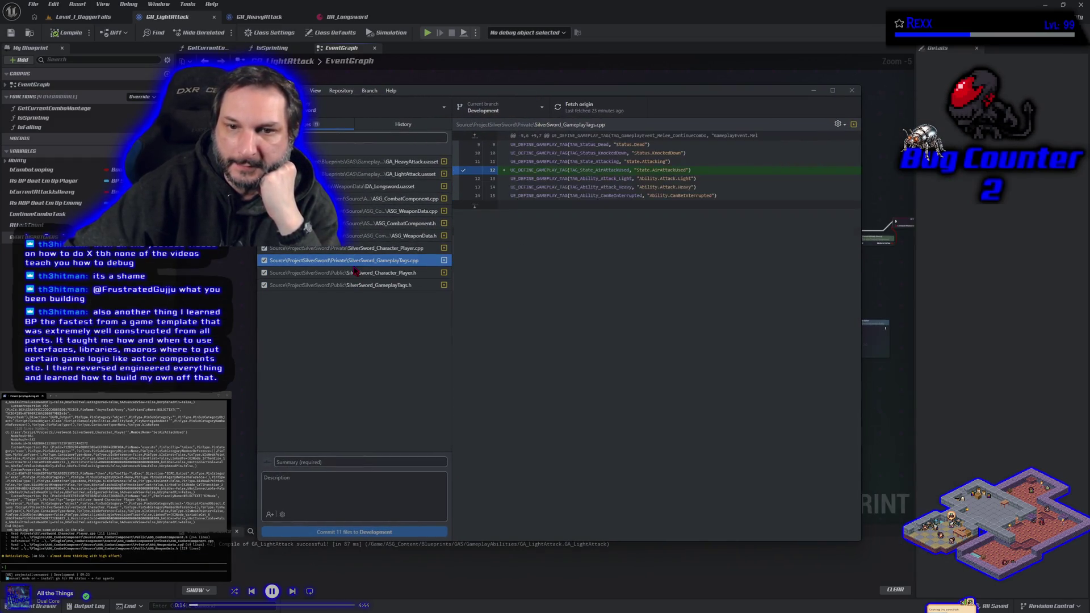
left_click(356, 236)
left_click(356, 211)
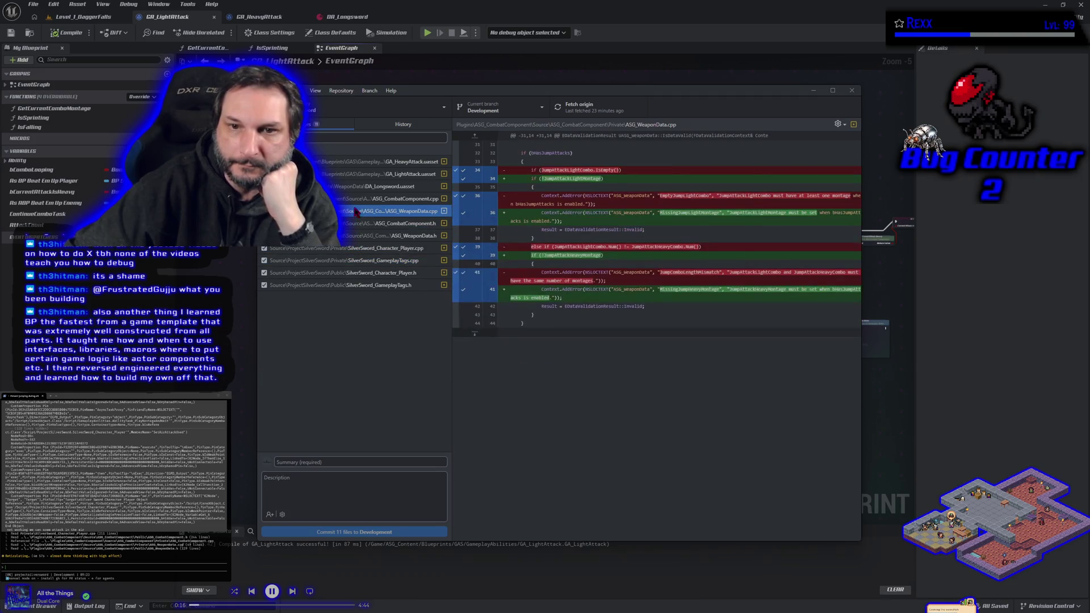
left_click(813, 92)
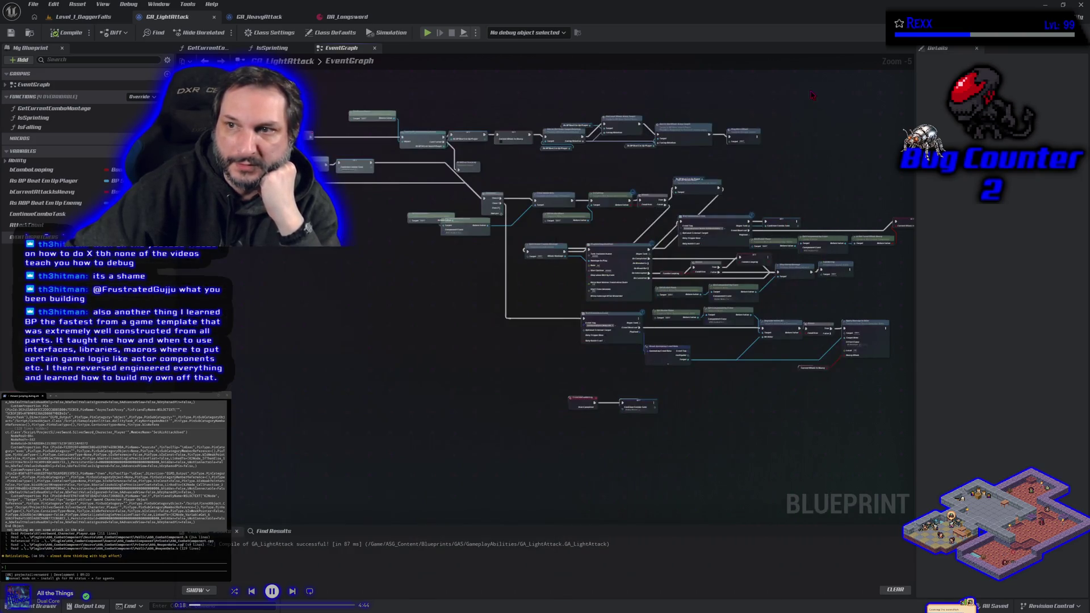
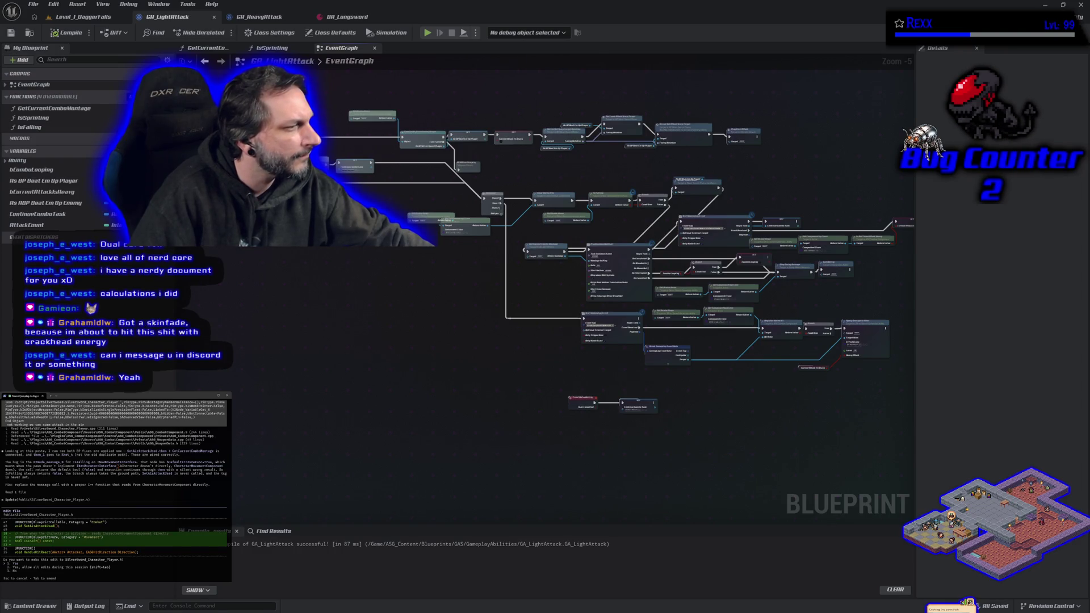
- Approve the pending code edit and switch to the Level_1_DaggerFalls level
key("Return")
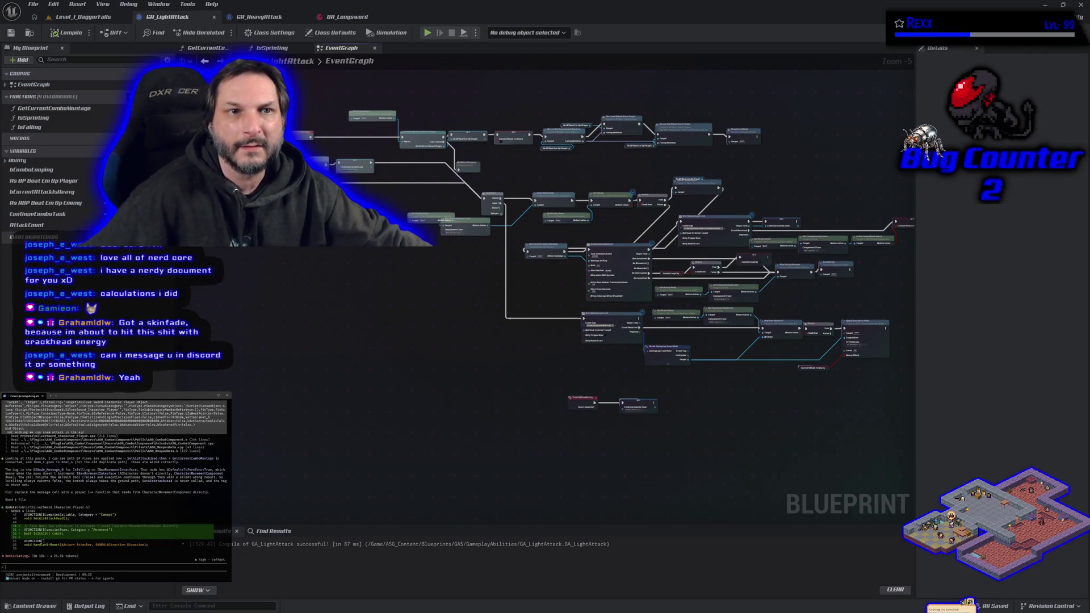
left_click(76, 17)
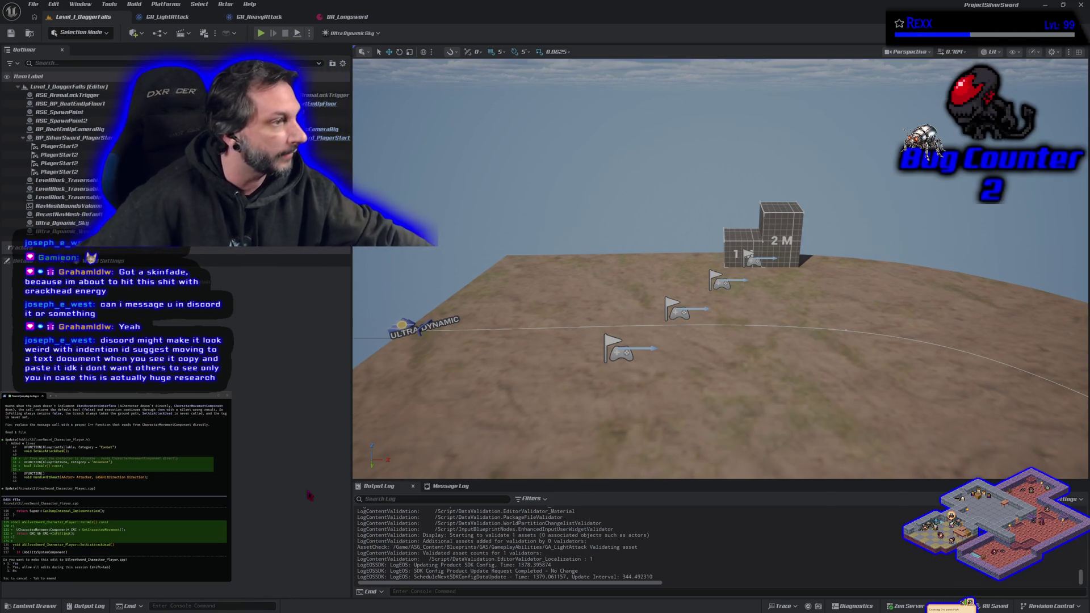
- Review the output log and approve the coding assistant's next code edit
scroll(139, 403, "up", 1)
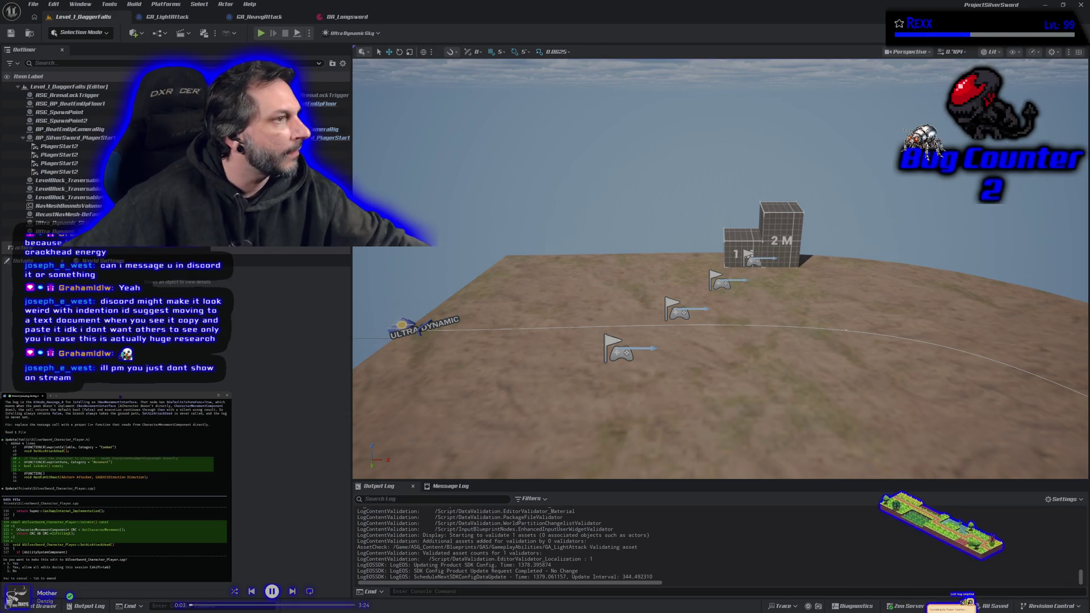
key("Return")
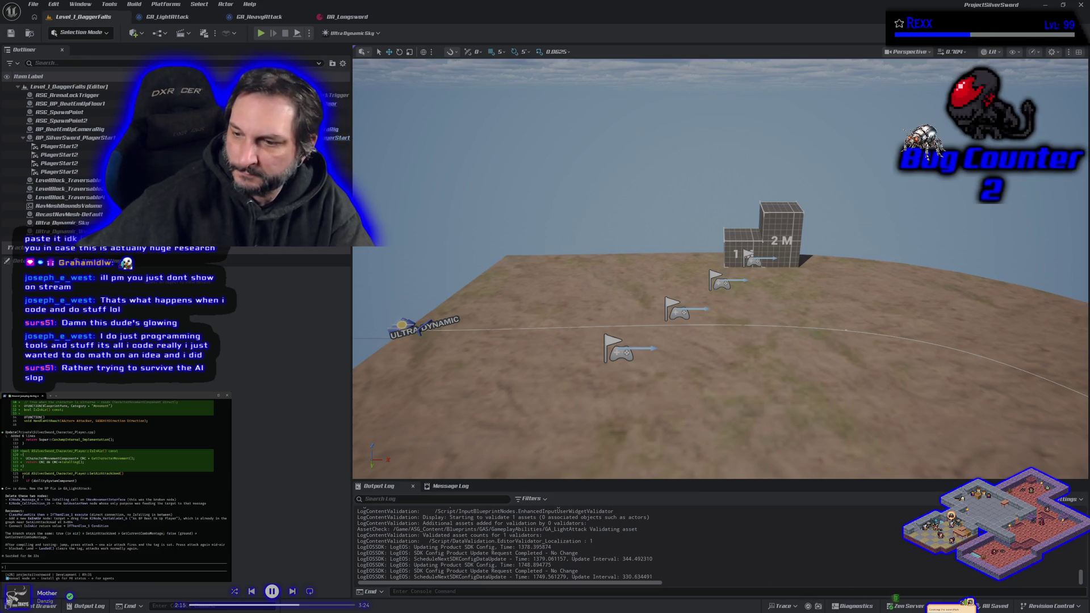
- Run a Live Coding compile (Ctrl+Alt+F11) to reload the player character class
key("ctrl+alt+F11")
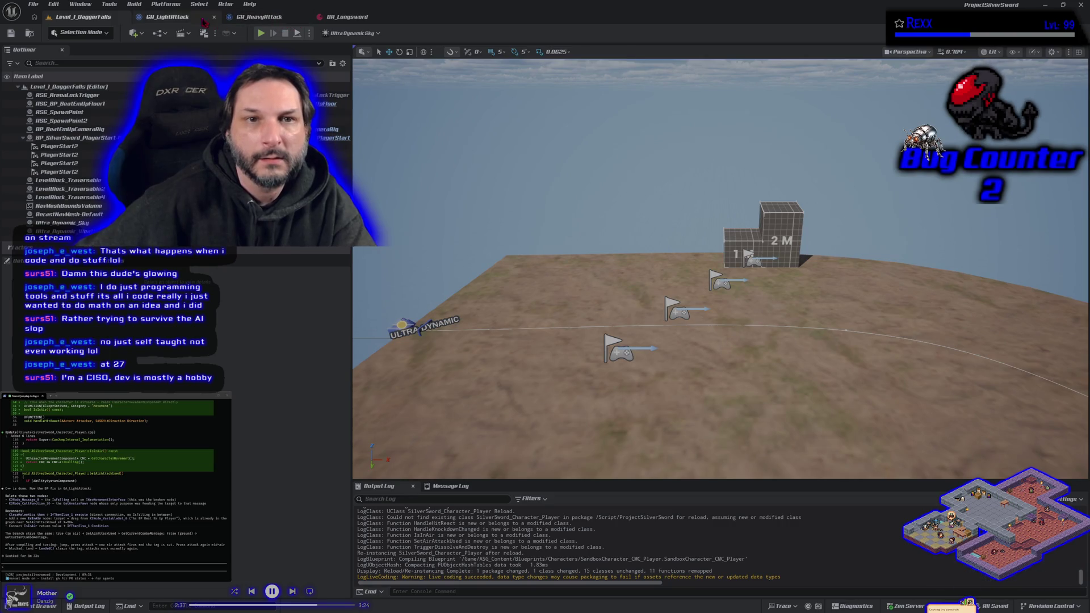
- In GA_LightAttack, select the Is Falling and Get Avatar Pawn nodes and delete them
left_click(172, 18)
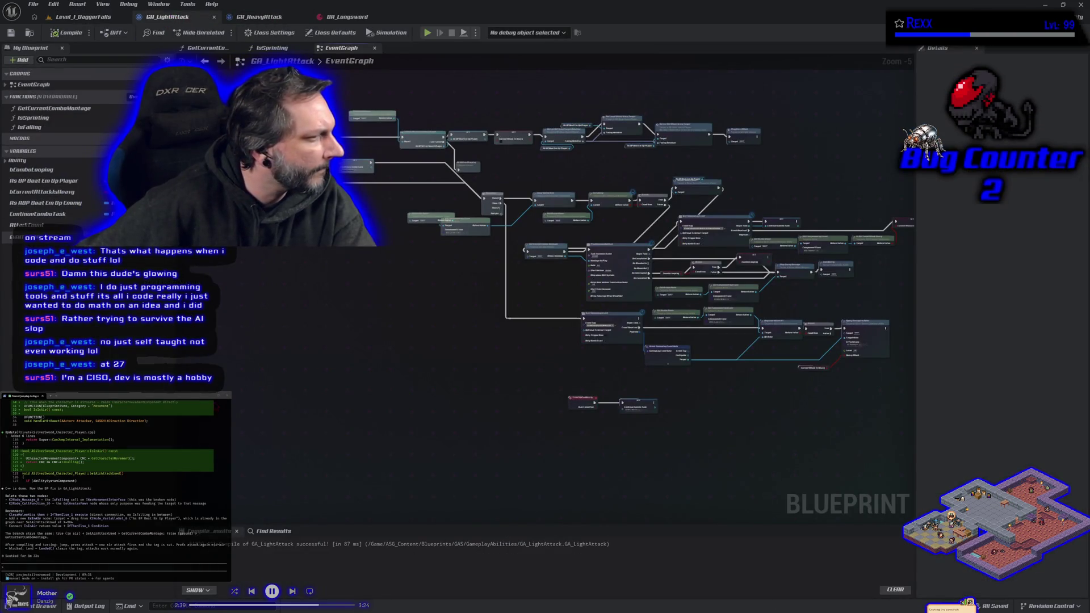
scroll(578, 266, "up", 3)
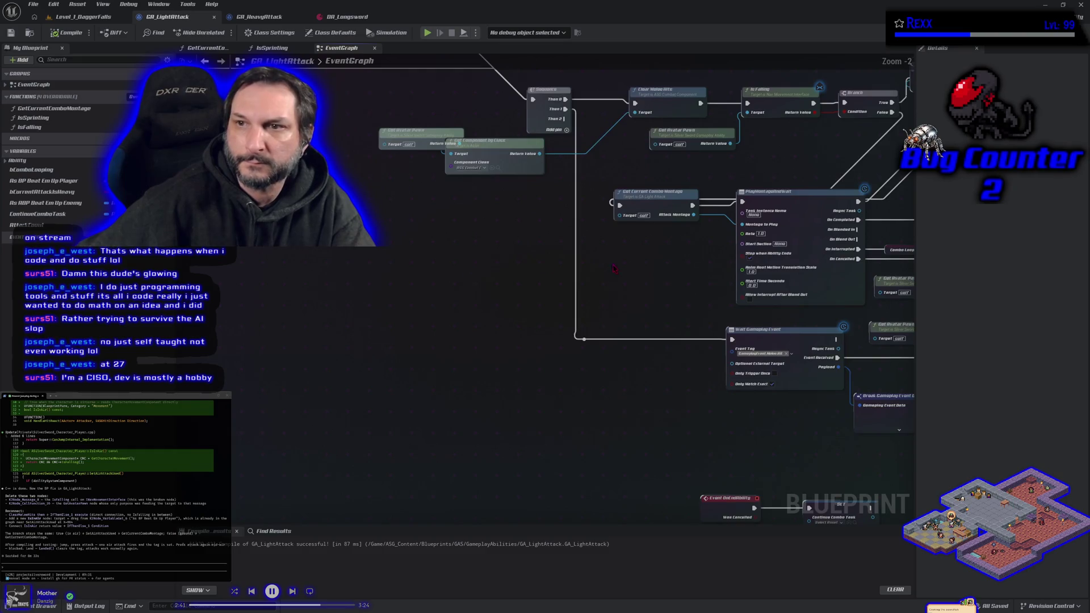
left_click(435, 230)
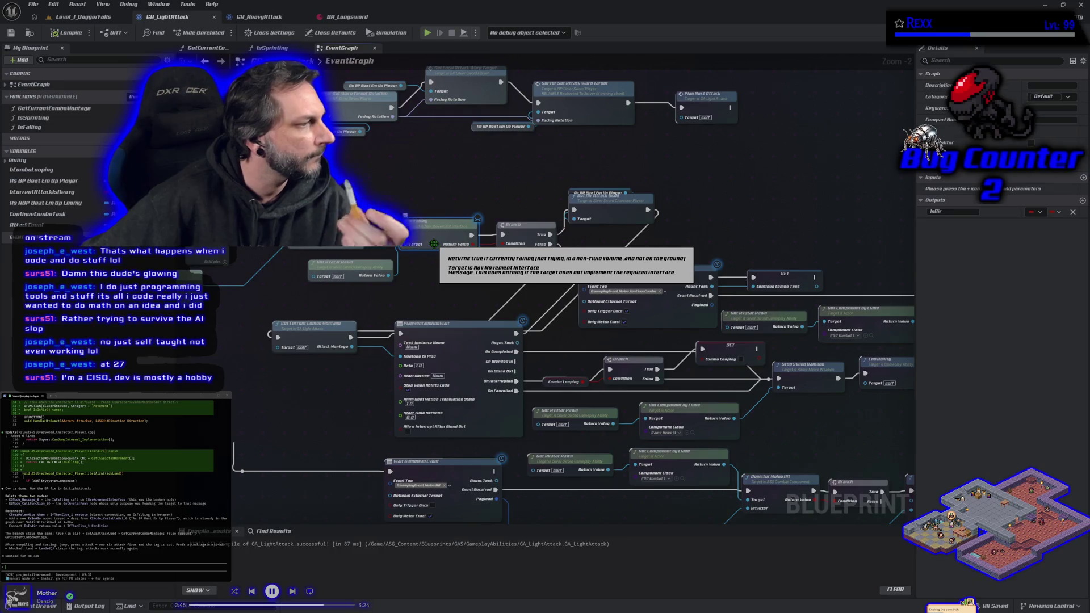
left_click(395, 295)
left_click_drag(395, 295, 410, 241)
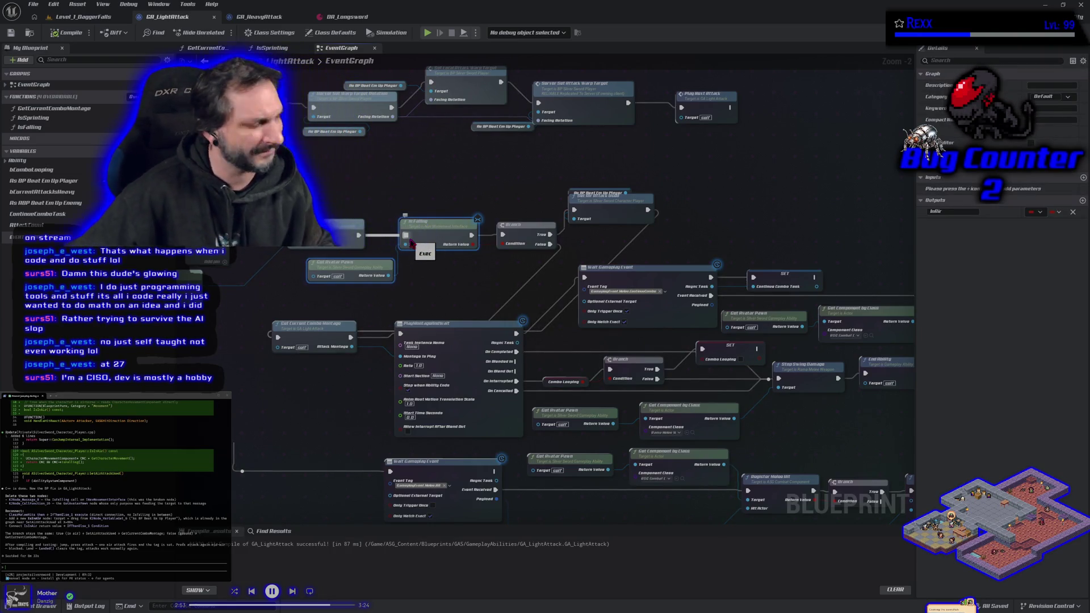
key("Delete")
- Wire the Sequence's Then 1 output directly into Get Current Combo Montage's exec input
left_click_drag(329, 298, 487, 264)
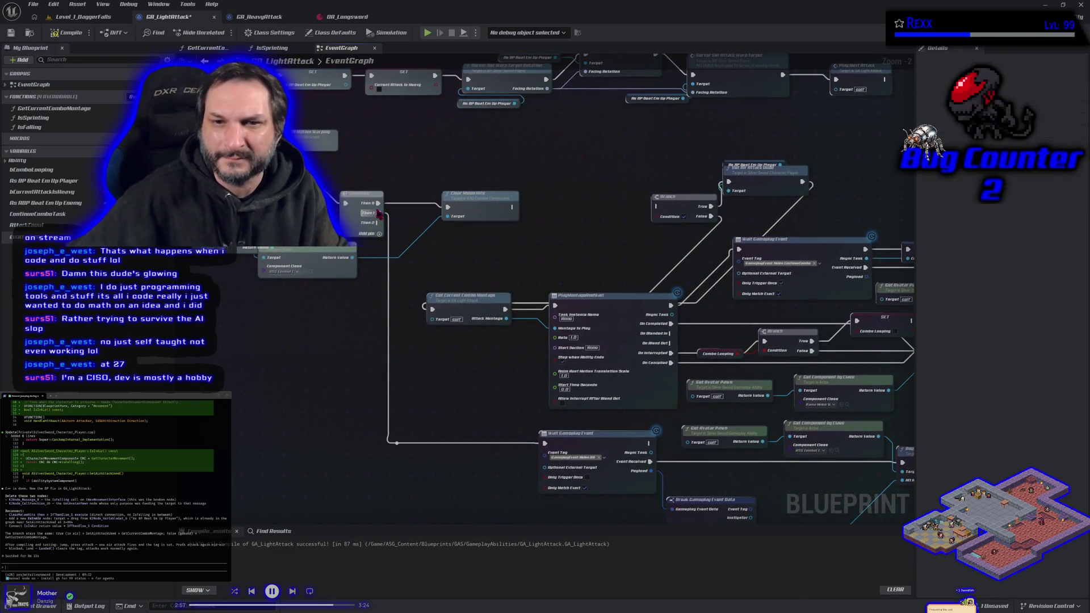
left_click_drag(378, 213, 433, 310)
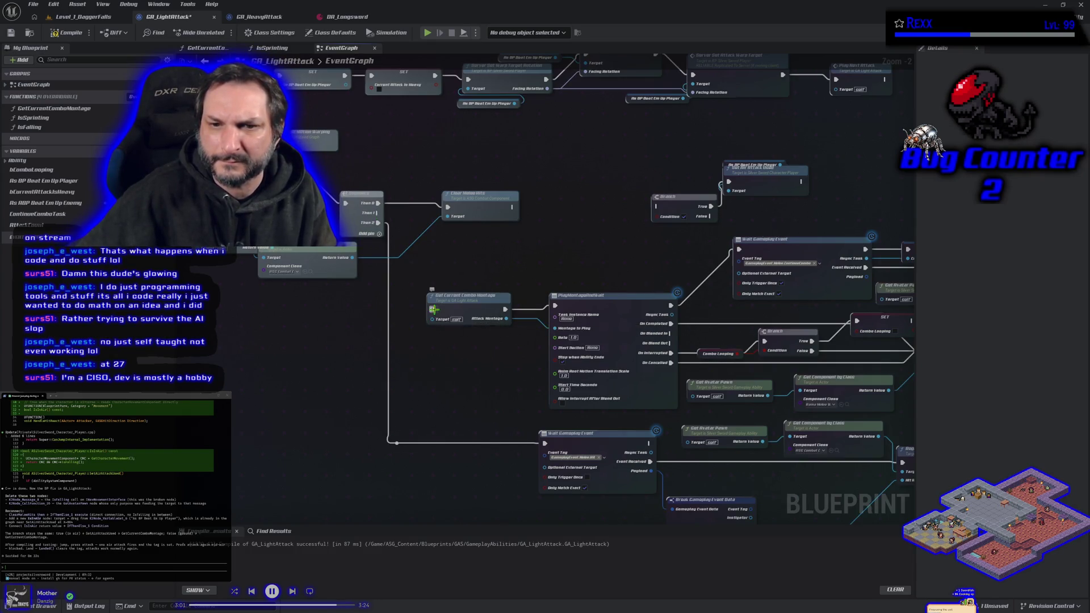
double_click(449, 297)
key("alt+Left")
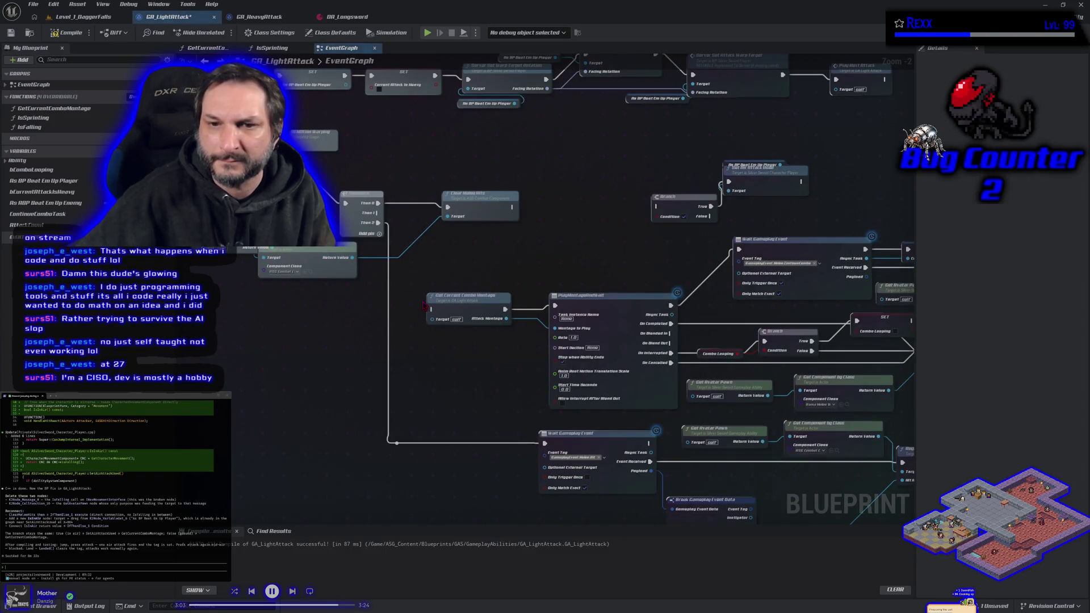
left_click_drag(431, 310, 378, 213)
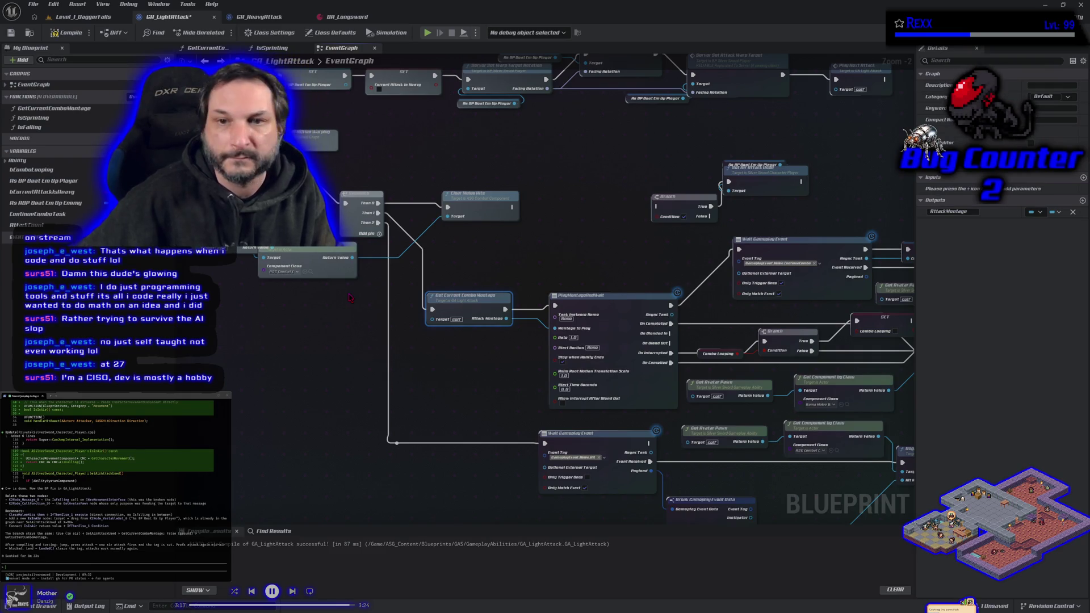
- Delete the leftover Branch and player getter, then undo the stray graph edits
left_click_drag(667, 208, 609, 234)
left_click(609, 234)
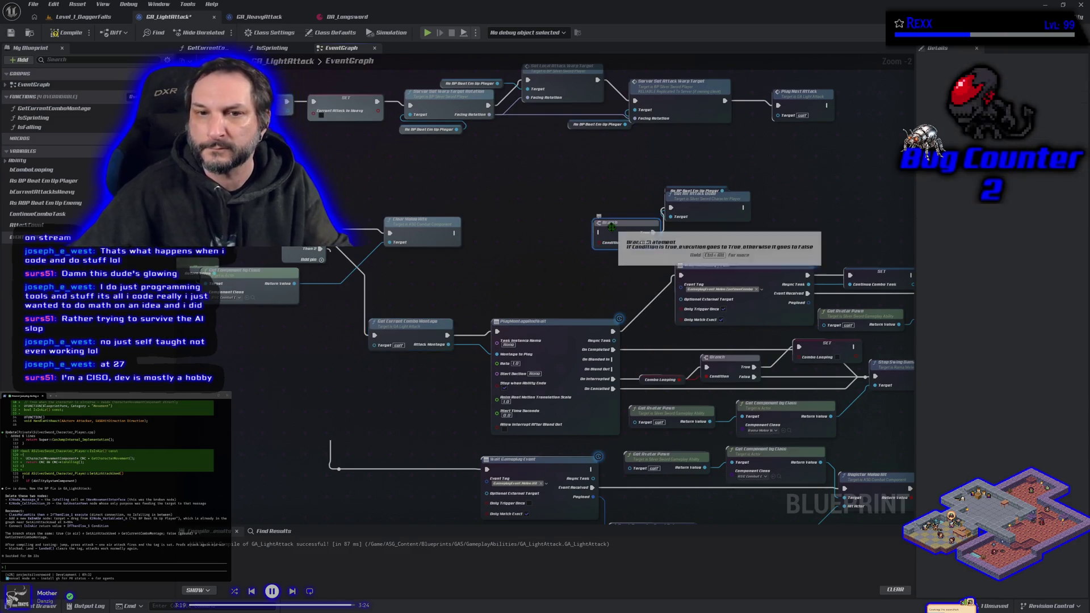
key("Delete")
left_click(694, 192)
key("Delete")
left_click_drag(695, 212, 505, 237)
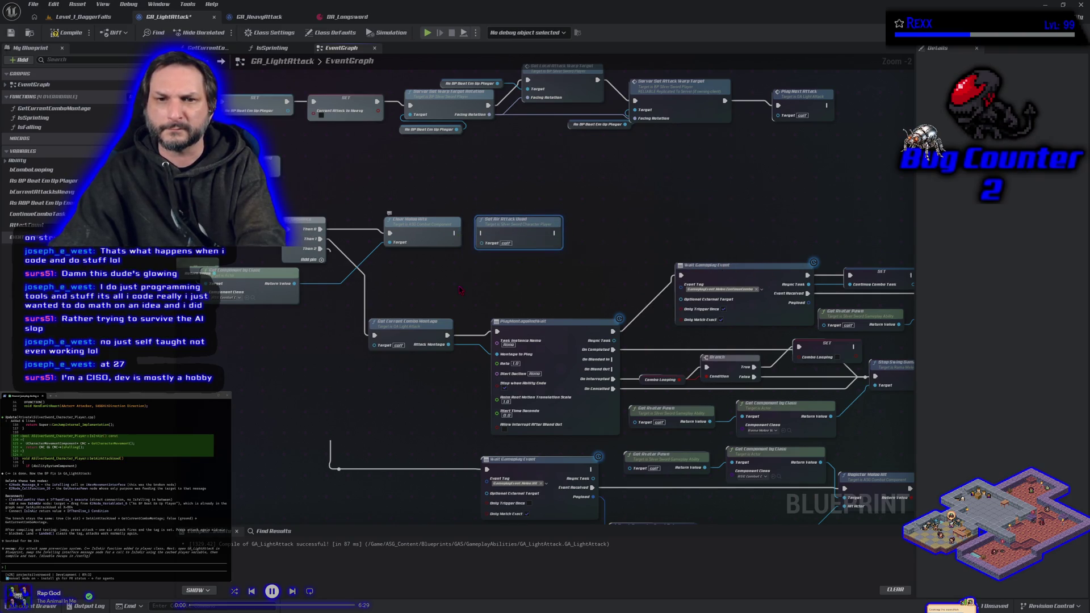
key("ctrl+z")
key("ctrl+z")
key("ctrl+z")
key("ctrl+z")
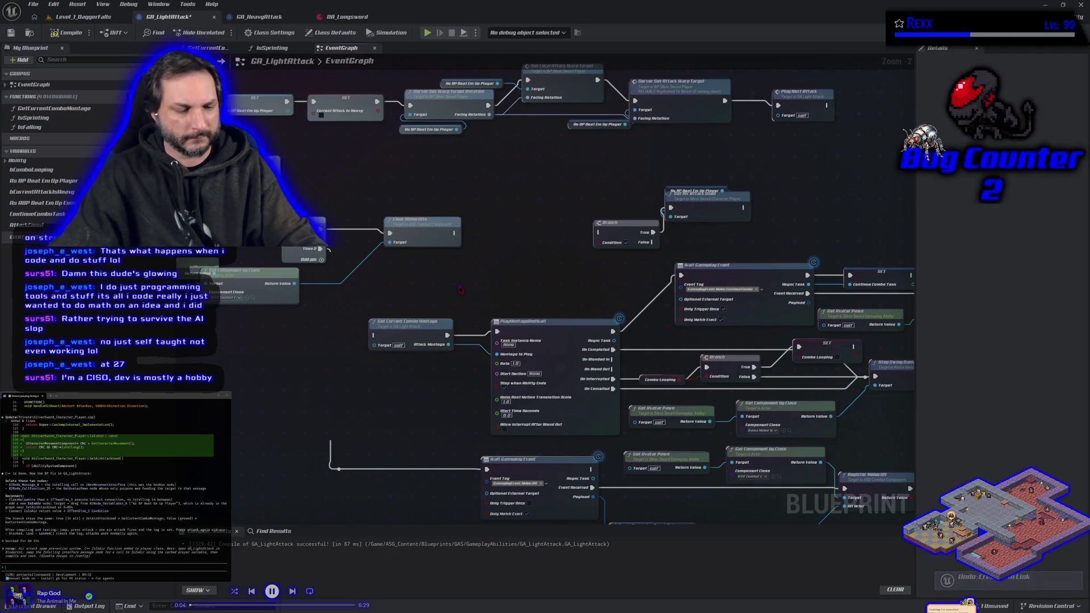
key("ctrl+z")
key("ctrl+z")
key("ctrl+z")
key("ctrl+z")
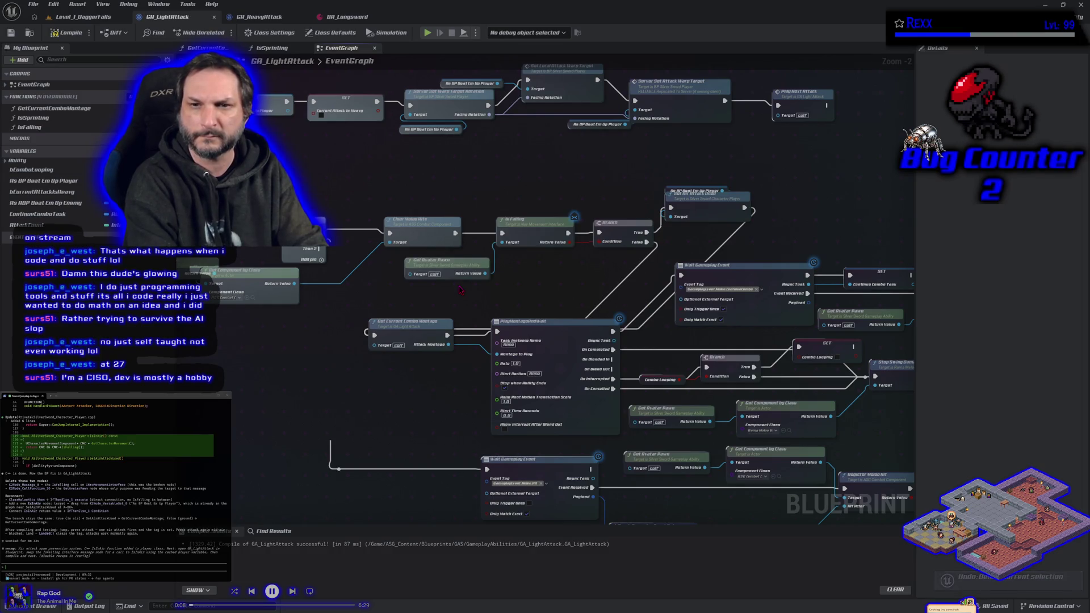
- Delete IsFalling, Branch and Get Avatar Pawn, place the setter beside Clear Melee Hits, reconnect Then 1
left_click(537, 225)
key("Delete")
left_click(596, 223)
key("Delete")
left_click(446, 269)
key("Delete")
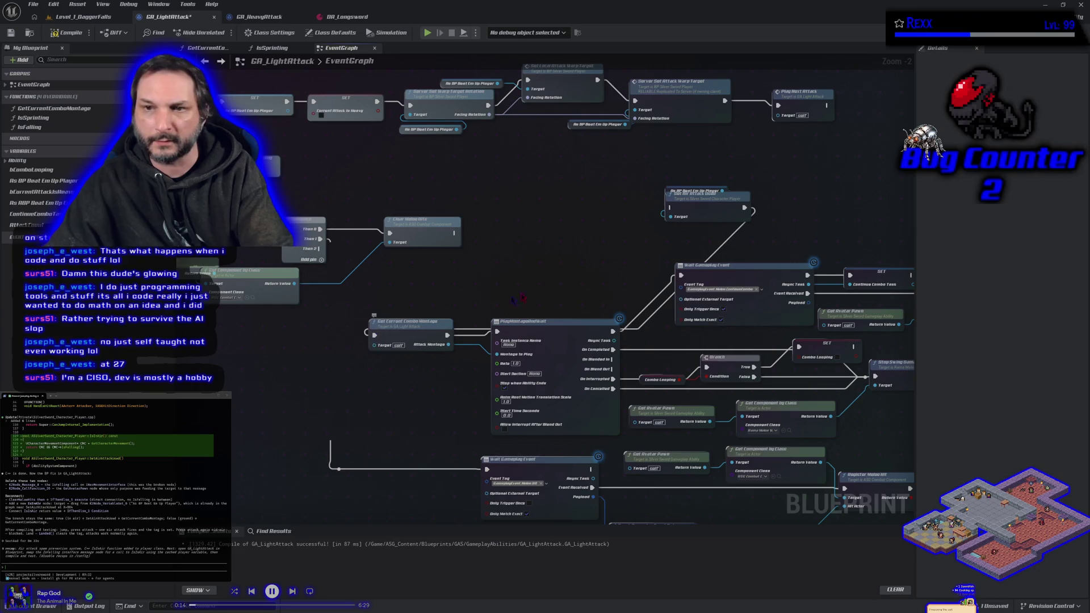
mouse_move(690, 215)
left_mouse_down()
mouse_move(577, 216)
mouse_move(511, 244)
mouse_move(498, 234)
left_mouse_up()
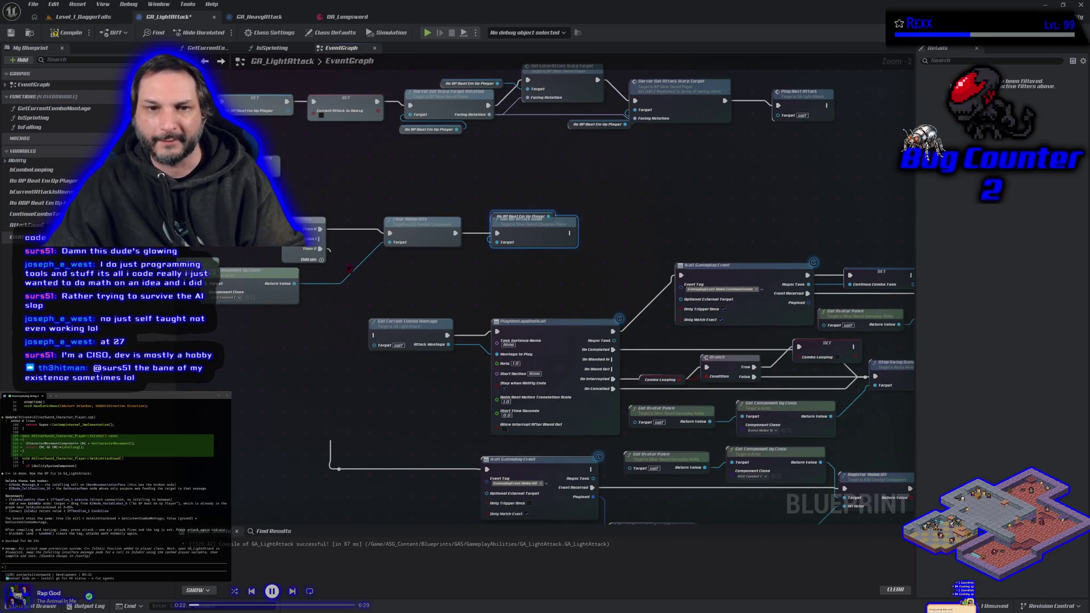
mouse_move(320, 238)
left_mouse_down()
mouse_move(394, 341)
mouse_move(373, 335)
left_mouse_up()
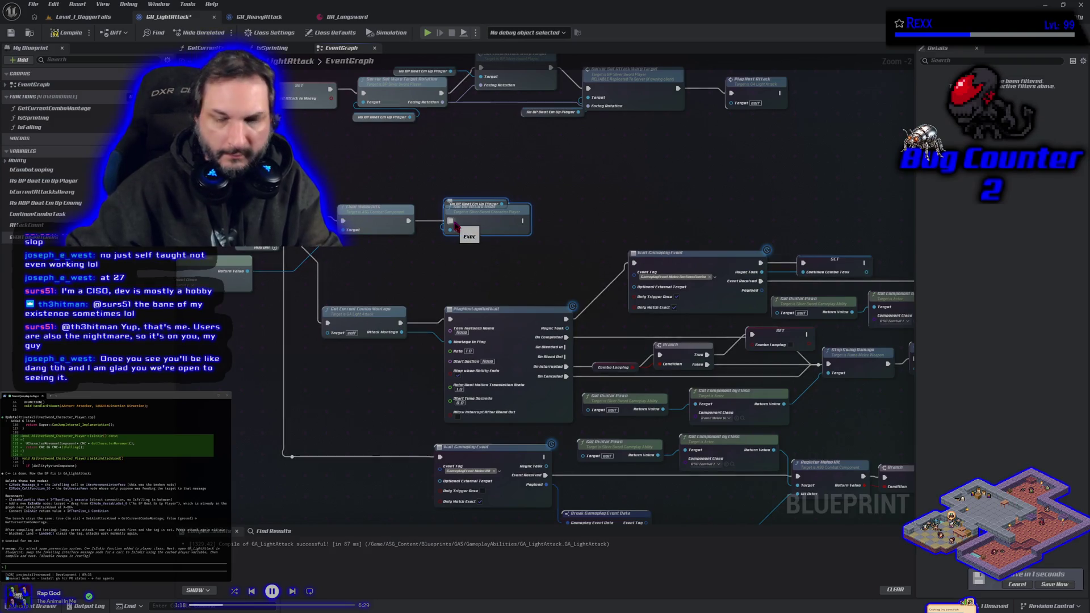
- Add a Branch after Clear Melee Hits, shifting the attack-used setter right
left_click_drag(490, 218, 659, 221)
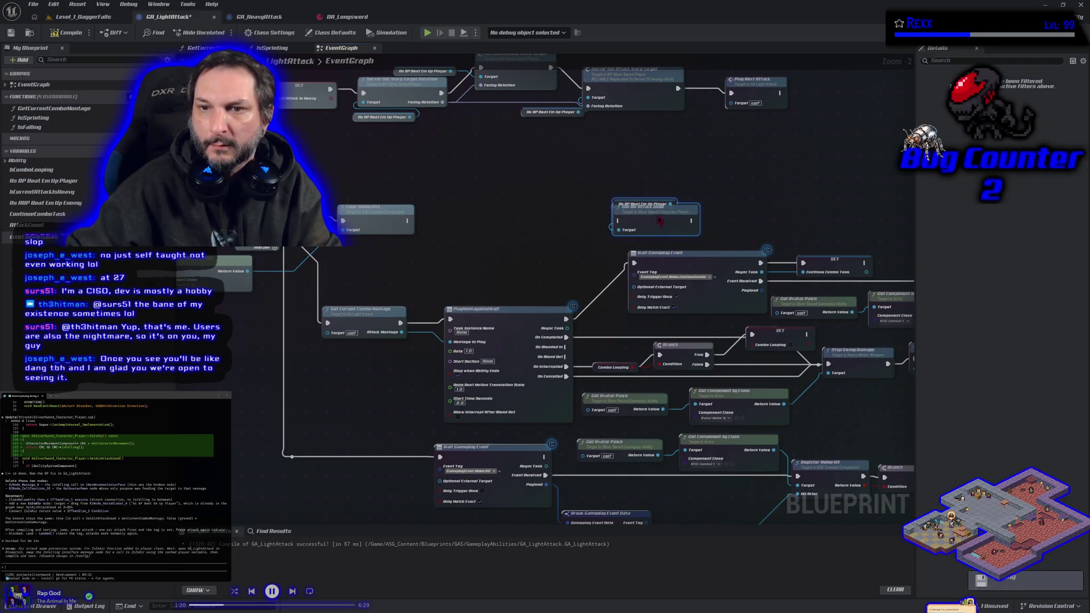
left_click(468, 206)
left_click_drag(409, 220, 526, 215)
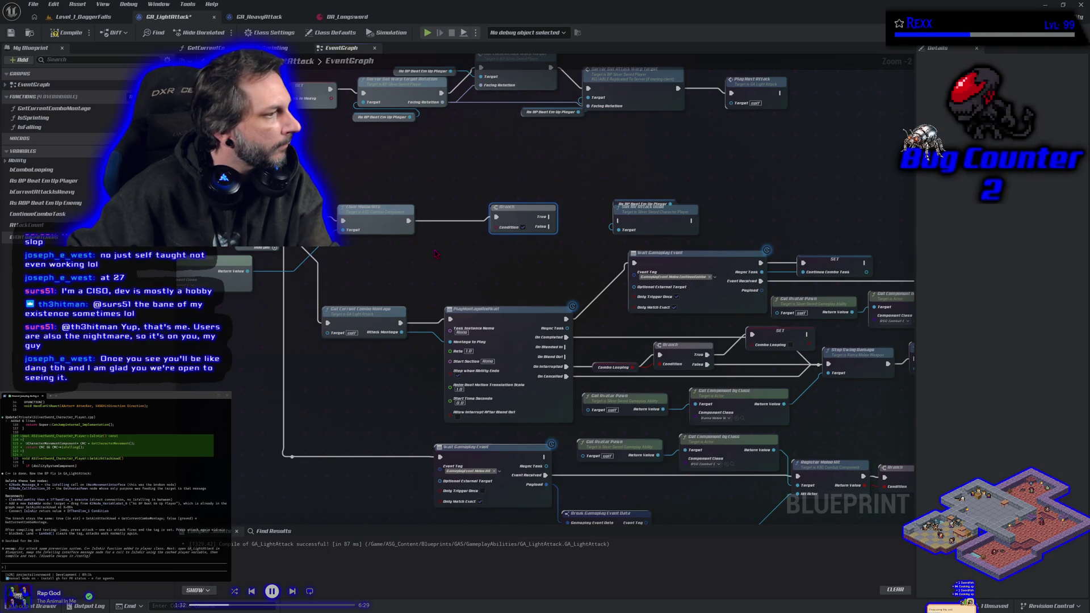
- Place an As BP Beat Em Up Player getter and feed it into a new Is Valid node
right_click(435, 253)
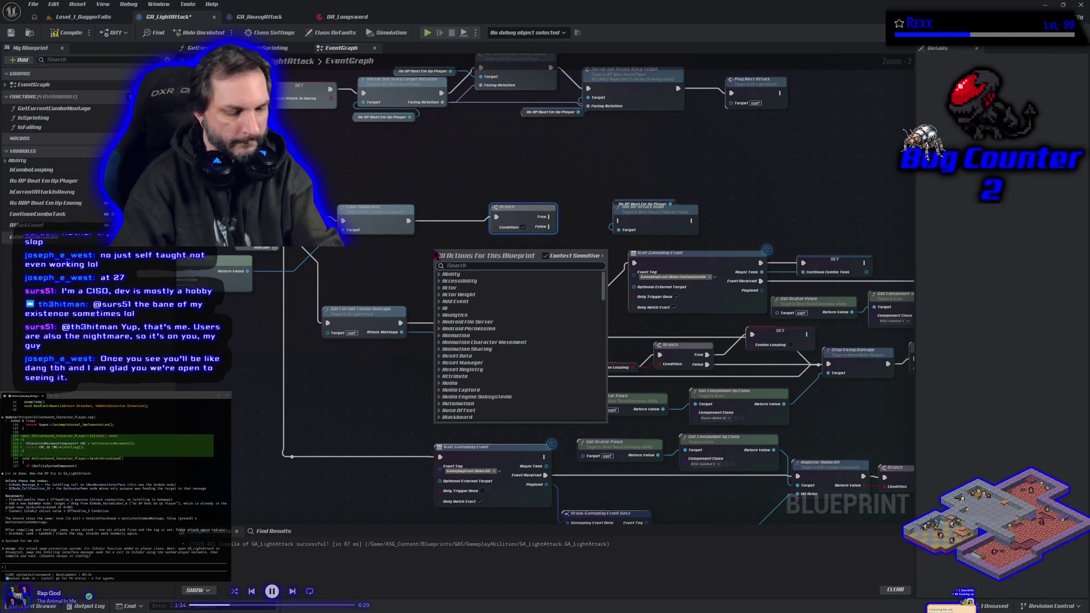
left_click(51, 183)
mouse_move(51, 182)
left_mouse_down()
mouse_move(484, 259)
mouse_move(441, 260)
mouse_move(495, 256)
left_mouse_up()
left_click(486, 260)
type("is valid")
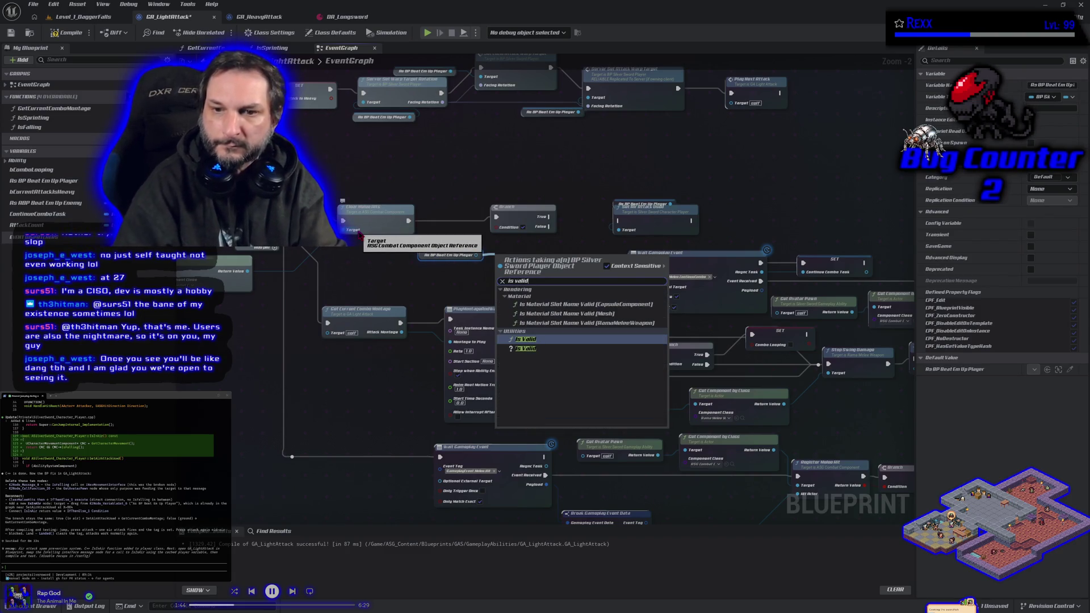
key("Return")
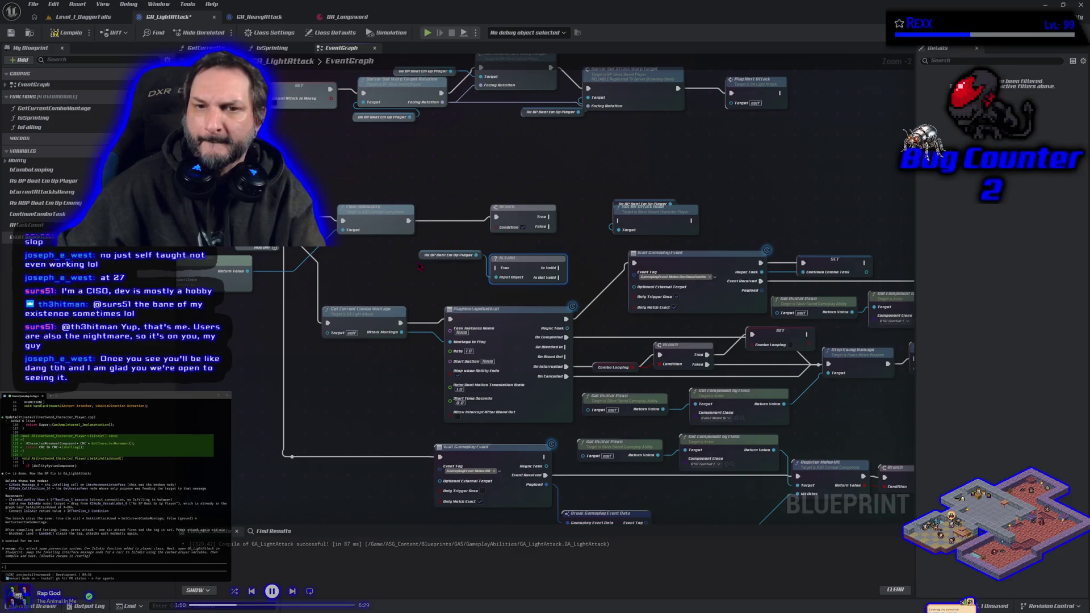
- Arrange the Is Valid node and player getter between Clear Melee Hits and the Branch
mouse_move(424, 257)
left_mouse_down()
mouse_move(500, 256)
mouse_move(545, 278)
mouse_move(593, 173)
left_mouse_up()
mouse_move(658, 185)
left_mouse_down()
mouse_move(673, 221)
mouse_move(744, 194)
mouse_move(778, 195)
left_mouse_up()
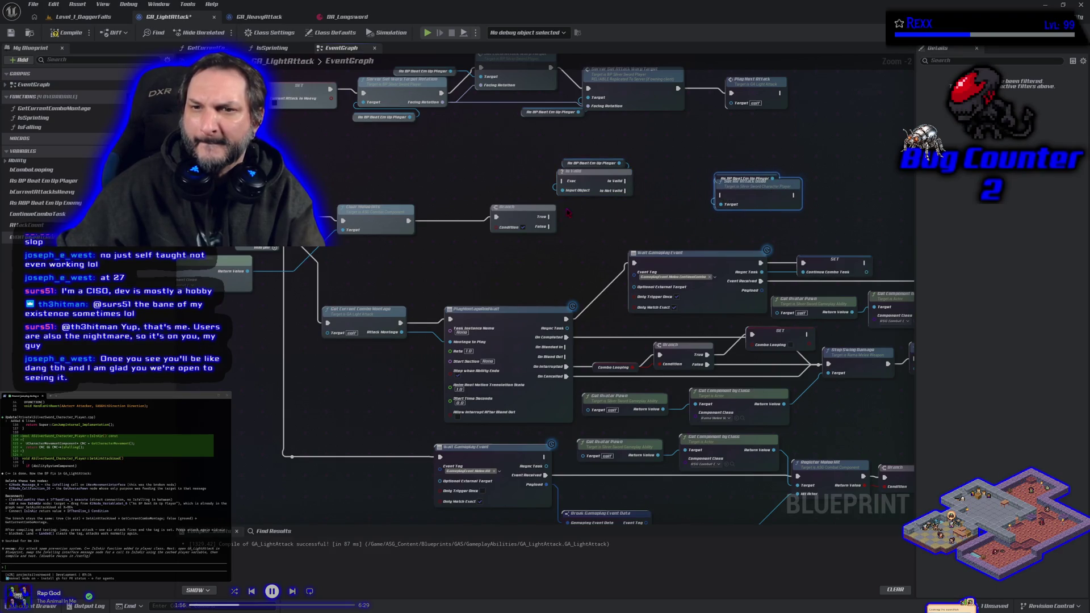
mouse_move(590, 163)
left_mouse_down()
mouse_move(603, 197)
mouse_move(473, 137)
mouse_move(476, 184)
left_mouse_up()
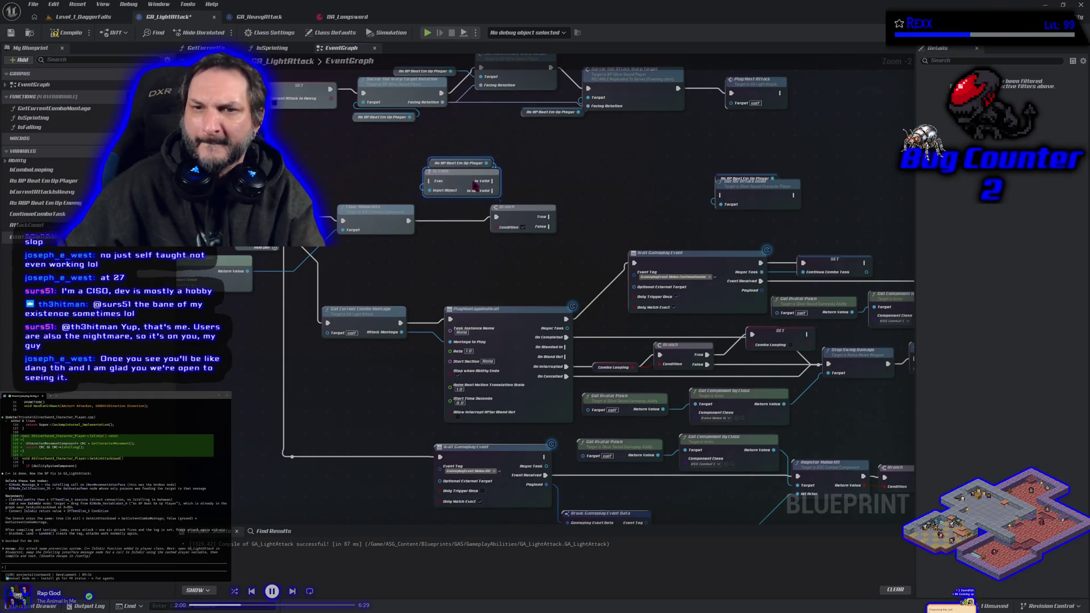
left_click_drag(523, 210, 602, 221)
mouse_move(460, 182)
left_mouse_down()
mouse_move(474, 223)
mouse_move(408, 221)
mouse_move(518, 205)
left_mouse_up()
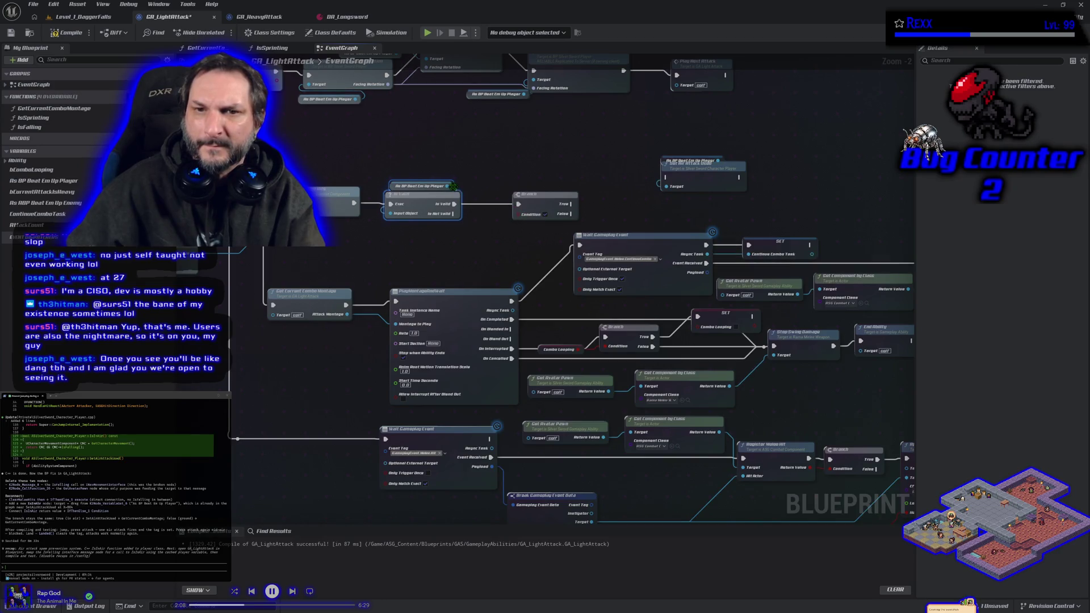
left_click_drag(453, 187, 440, 226)
- Add an Is In Air node off the player reference and feed it into the Branch condition
type("g")
key("BackSpace")
type("ios in air")
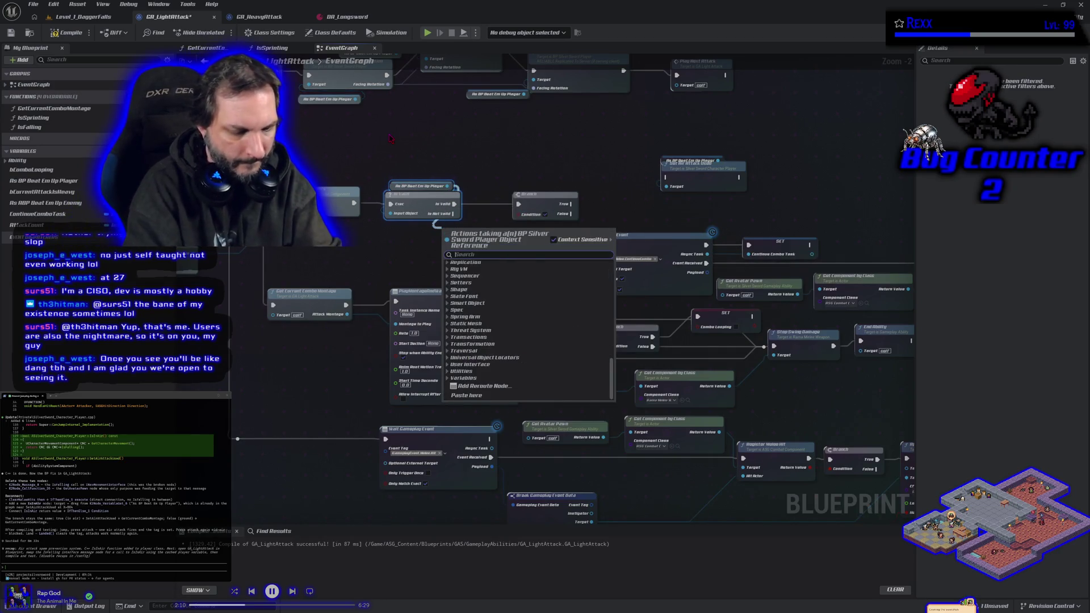
key("Home")
key("Delete")
key("Delete")
key("Delete")
type("r")
key("Return")
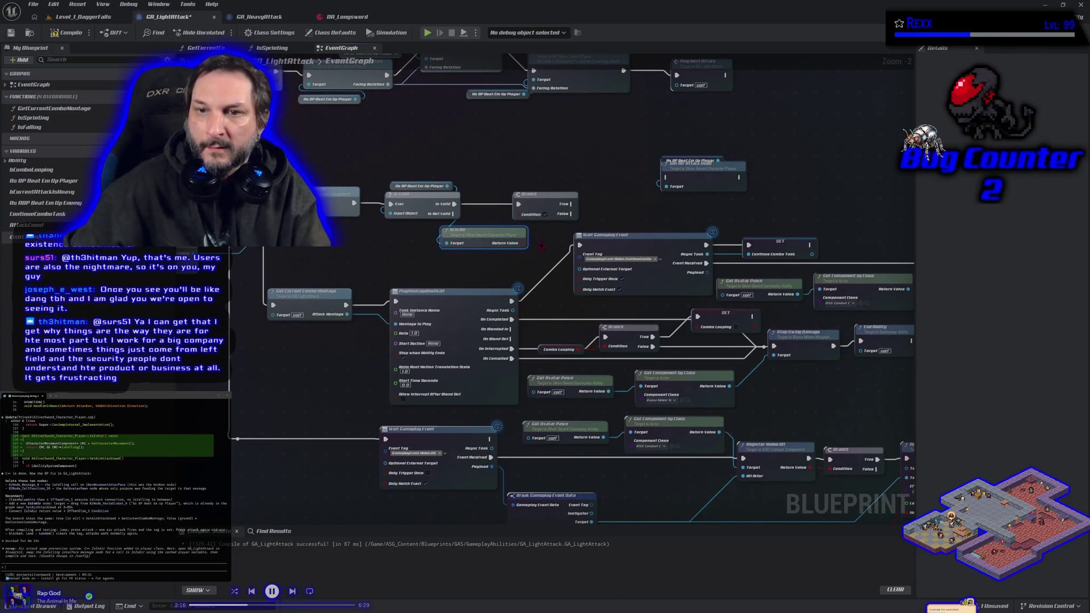
mouse_move(523, 243)
left_mouse_down()
mouse_move(544, 214)
mouse_move(667, 180)
left_mouse_up()
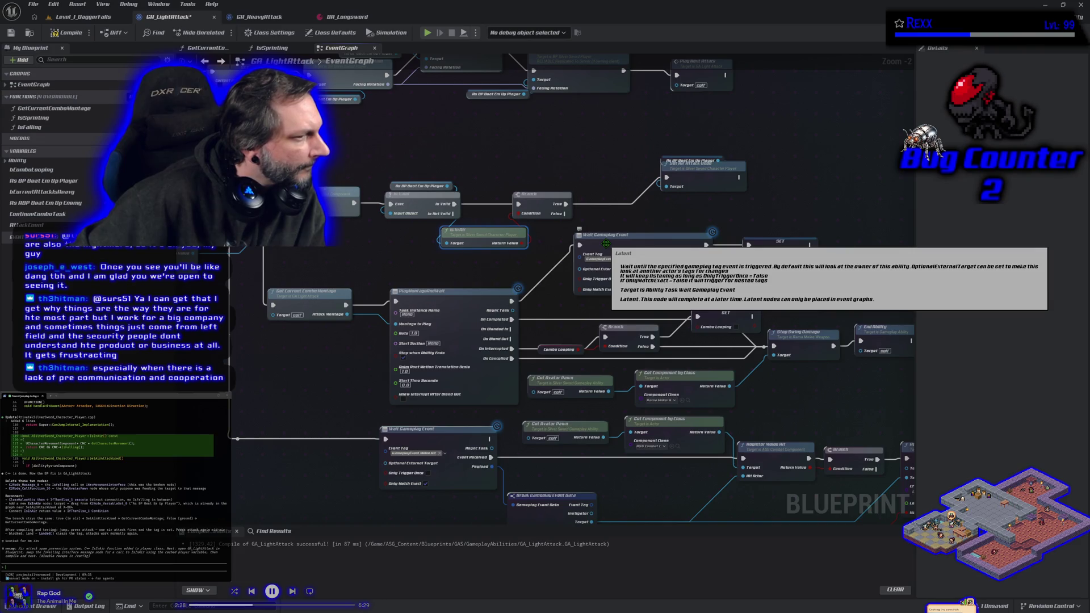
- Route the Branch False path to the attack montage, save, and play-test Level_1_DaggerFalls
left_click_drag(600, 191, 587, 133)
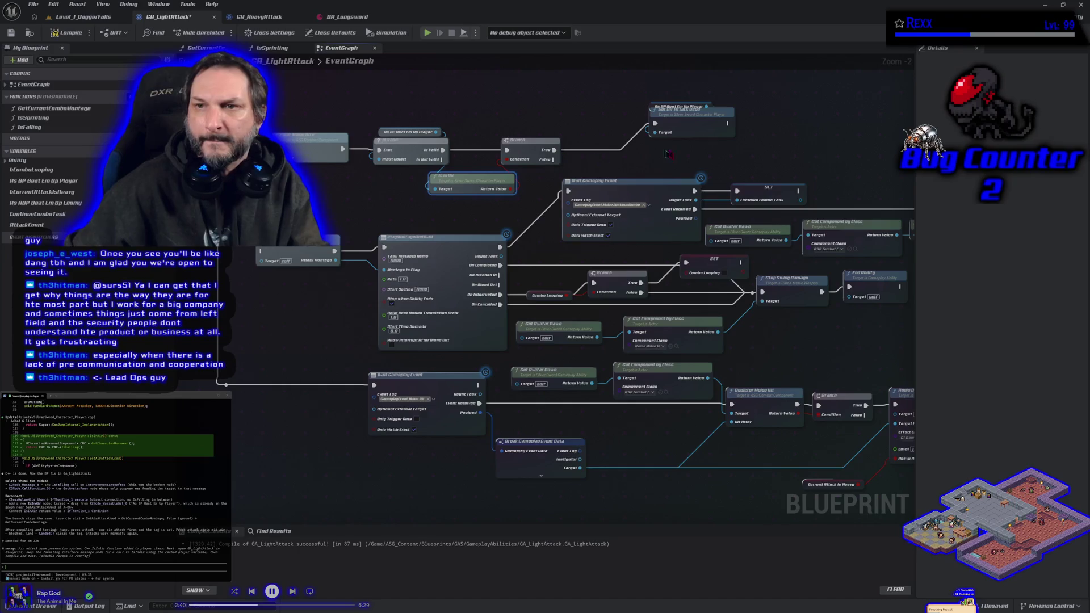
mouse_move(730, 125)
left_mouse_down()
mouse_move(567, 199)
mouse_move(263, 256)
left_mouse_up()
left_click_drag(554, 159, 261, 252)
left_click(10, 33)
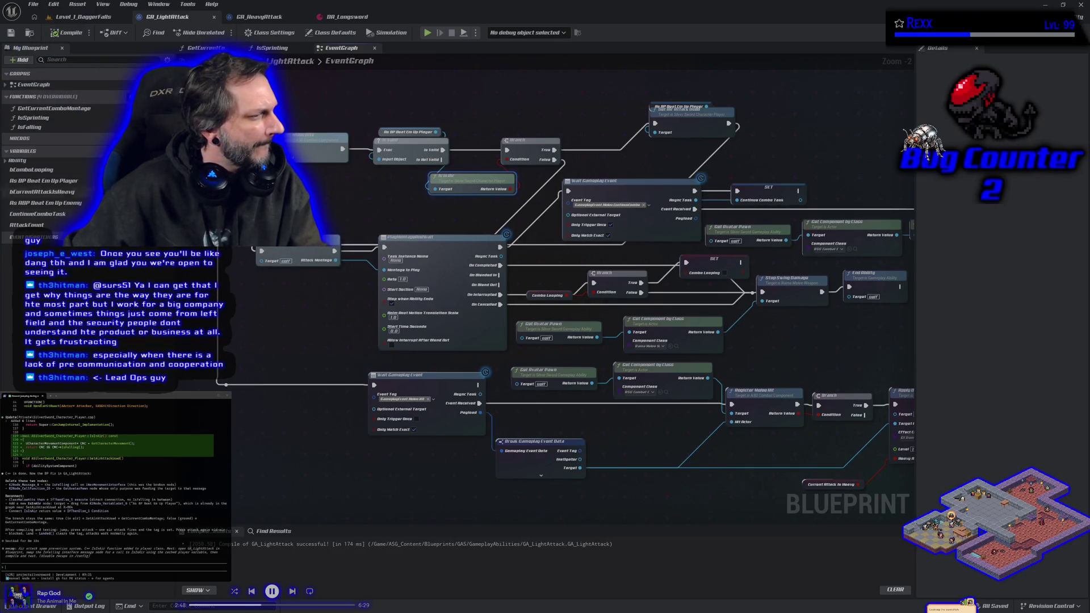
left_click(84, 17)
left_click(261, 34)
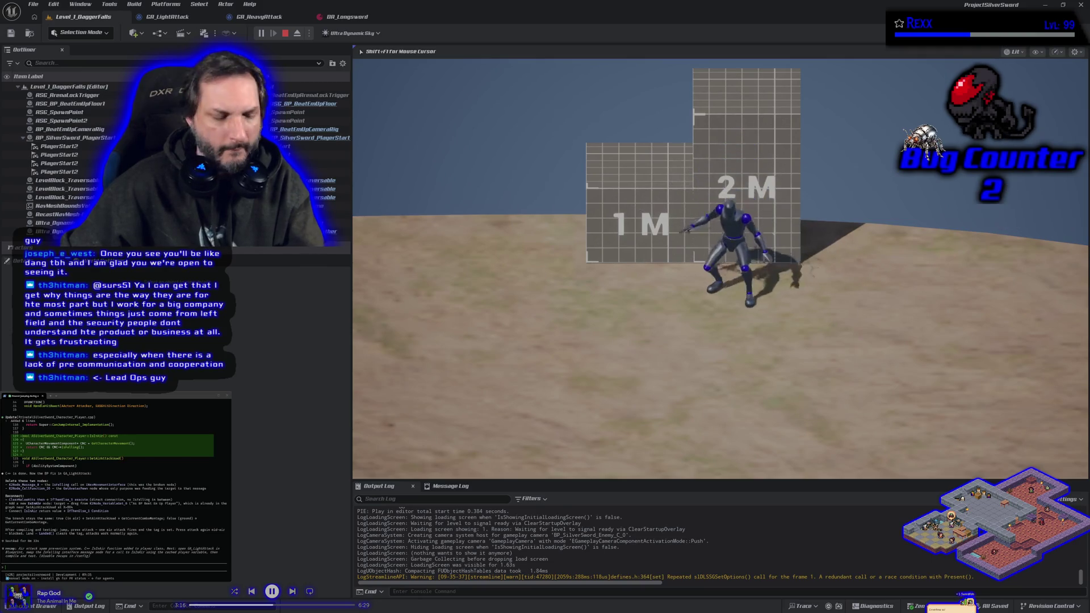
- Stop the Play In Editor session after trying the light attack
key("Escape")
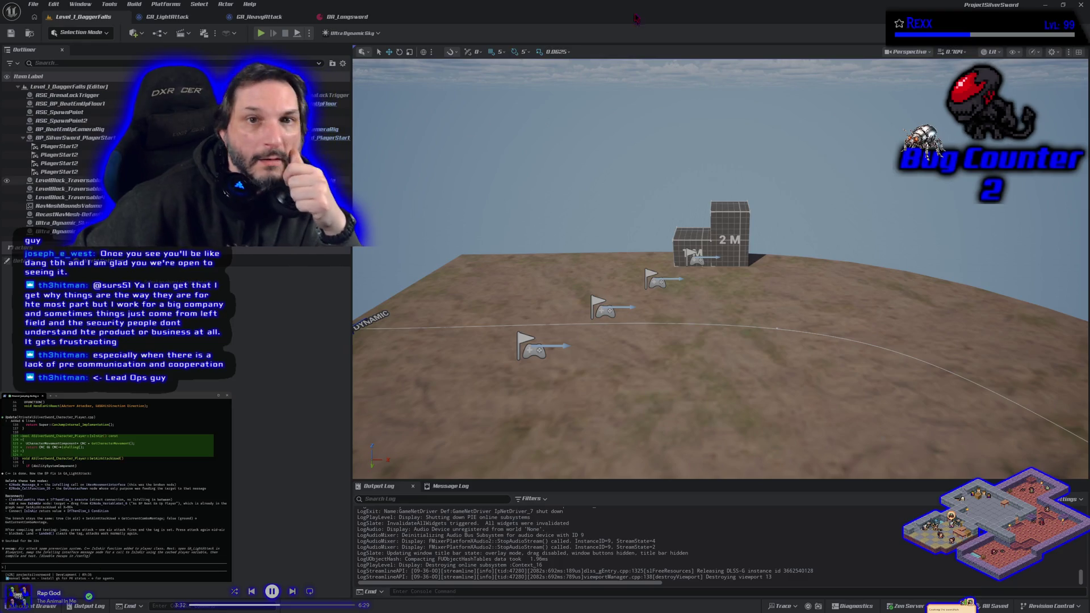
- Send GA_LightAttack's attack logic nodes to the assistant, reporting the player can still attack repeatedly in the air
left_click(165, 17)
scroll(426, 226, "down", 1)
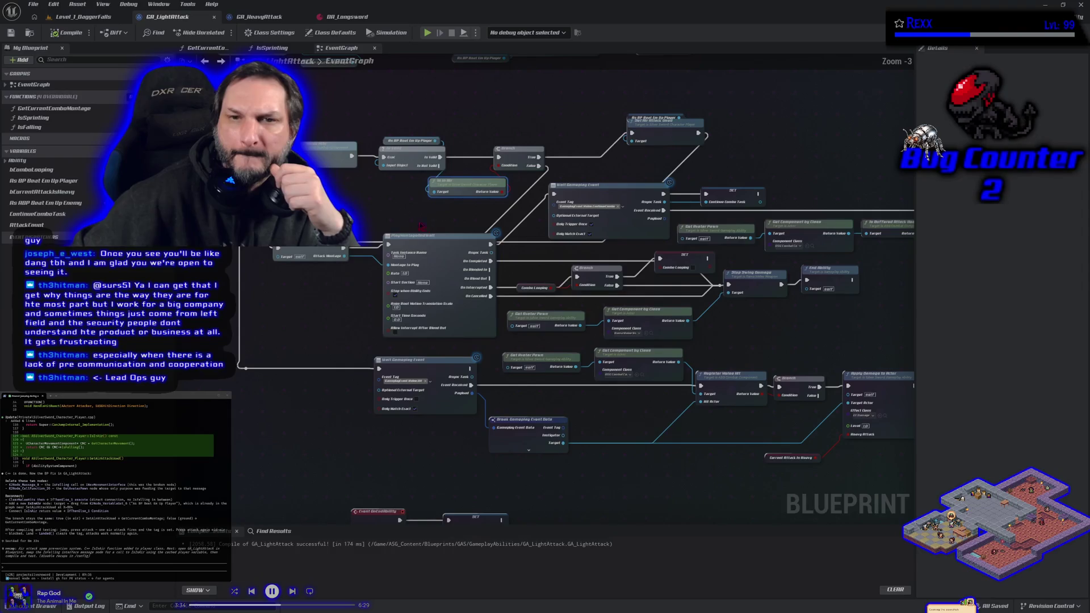
mouse_move(238, 109)
left_mouse_down()
mouse_move(499, 238)
mouse_move(589, 308)
mouse_move(644, 311)
mouse_move(644, 324)
left_mouse_up()
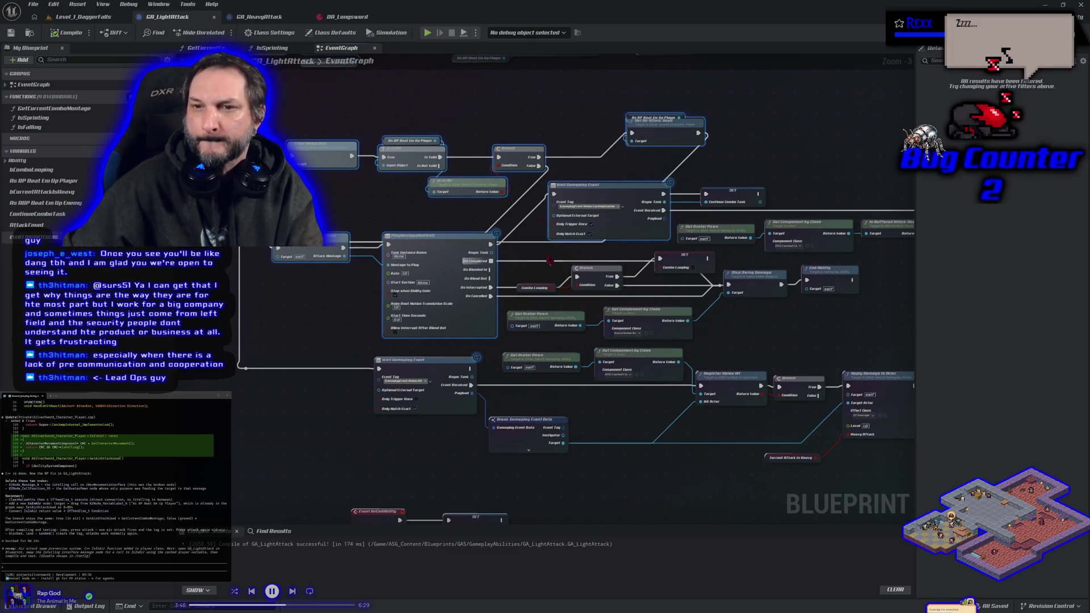
mouse_move(628, 223)
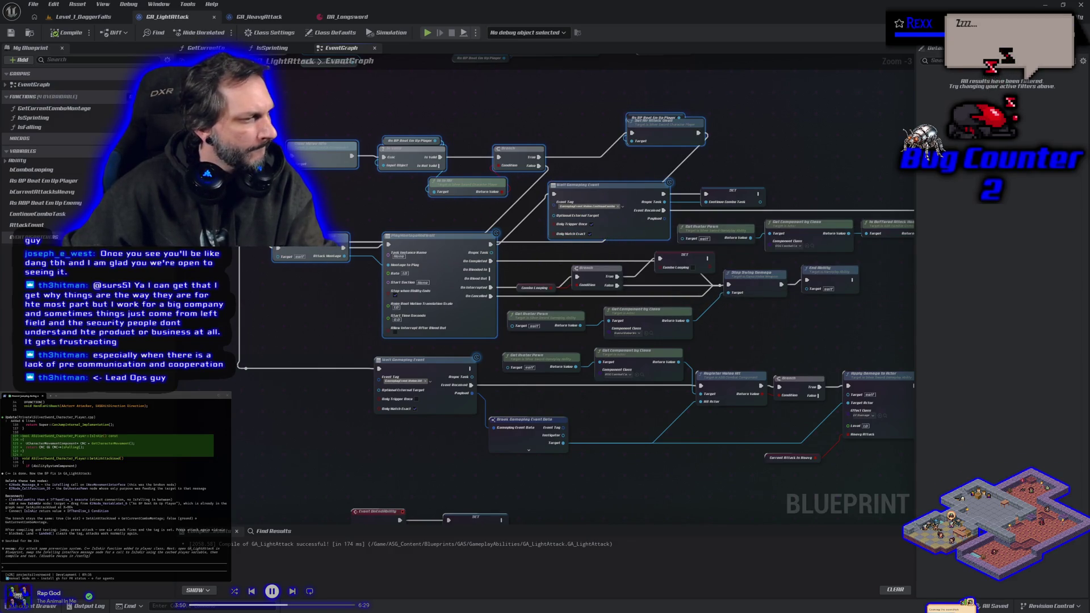
key("ctrl+v")
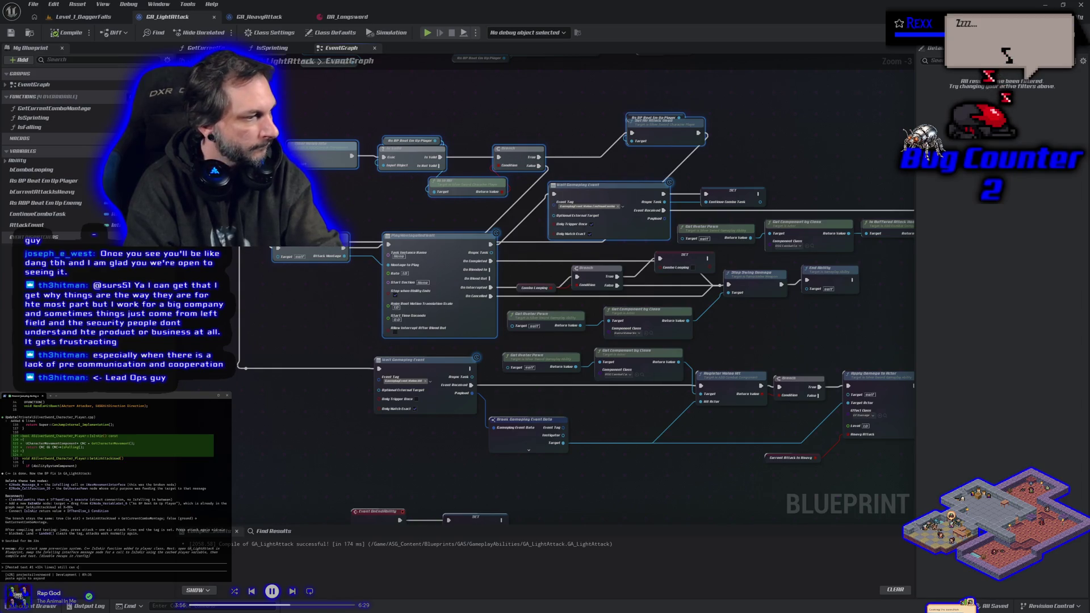
type("ttack more th")
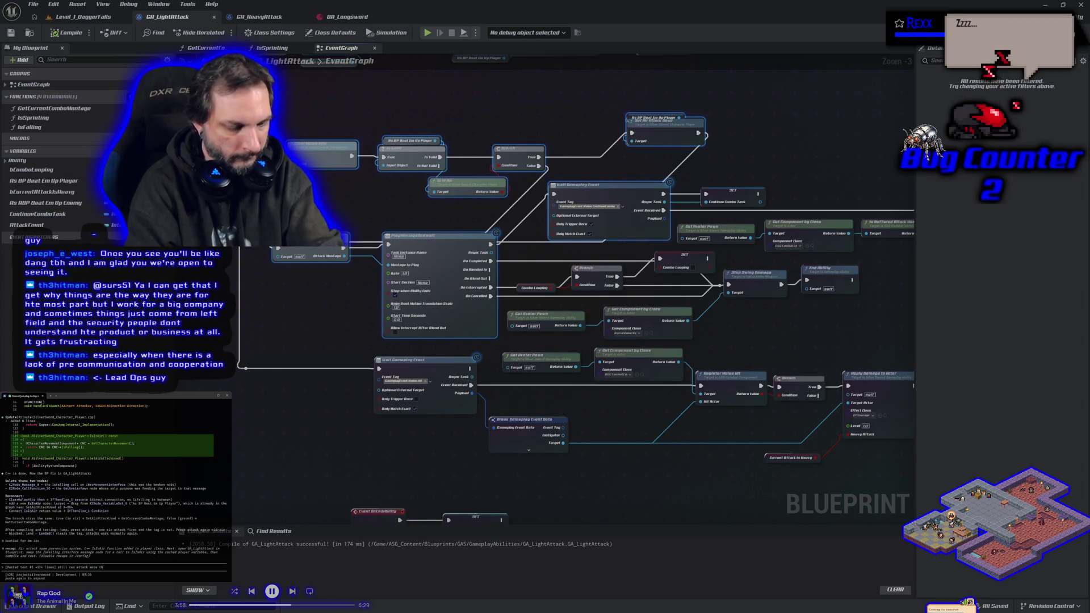
type("en once in the air")
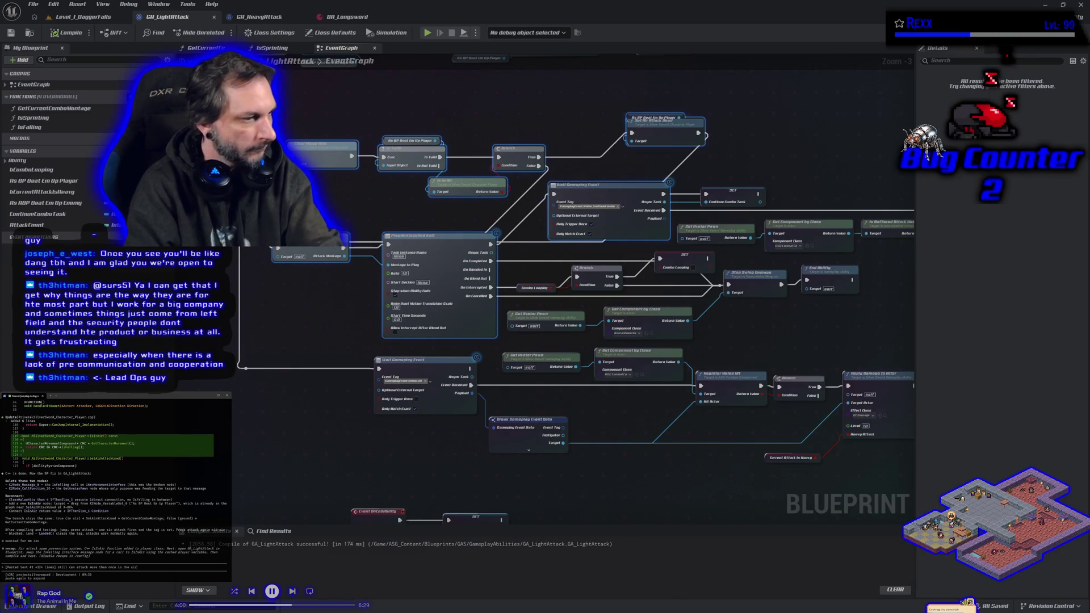
key("Return")
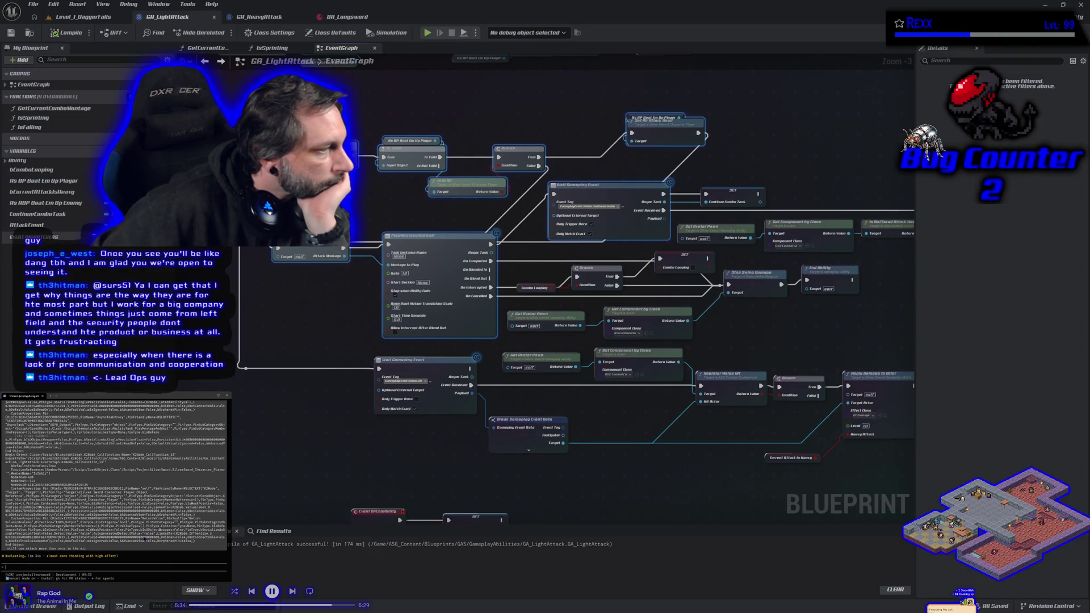
left_click(321, 316)
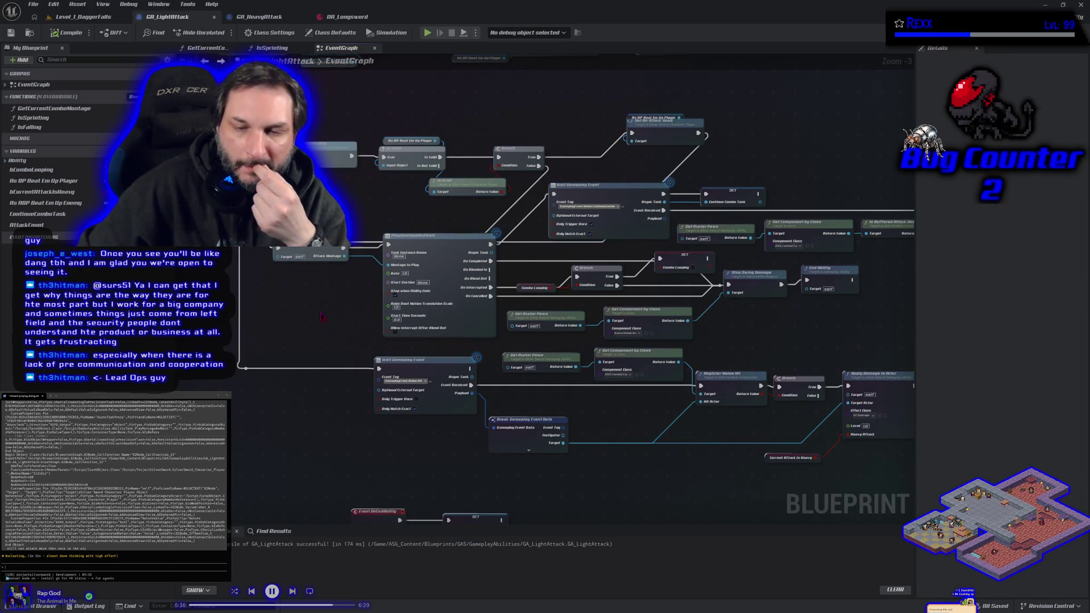
scroll(322, 316, "down", 1)
scroll(366, 302, "up", 1)
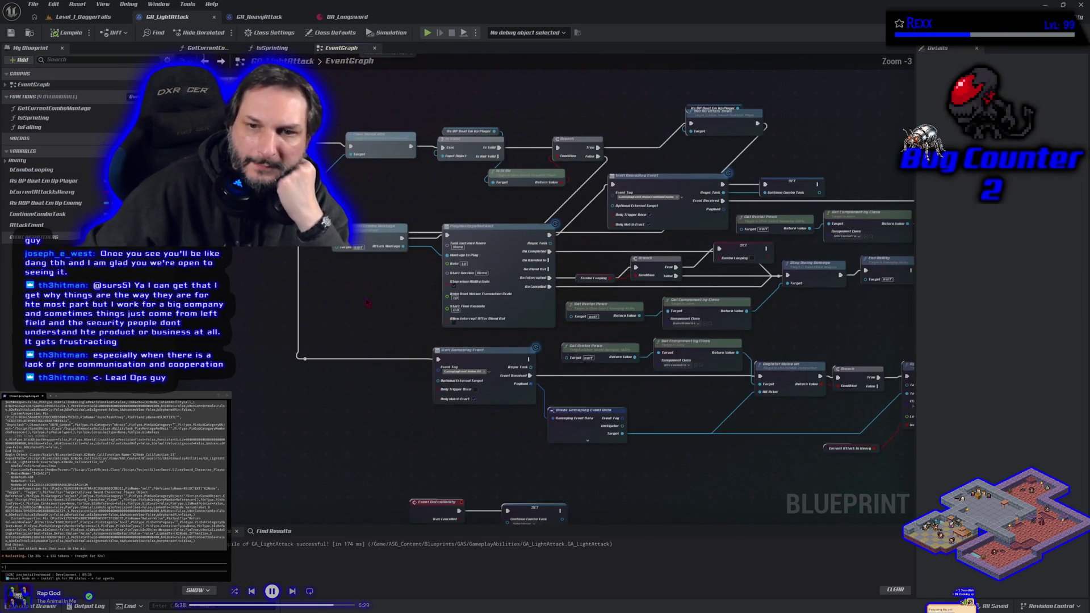
left_click_drag(366, 303, 351, 344)
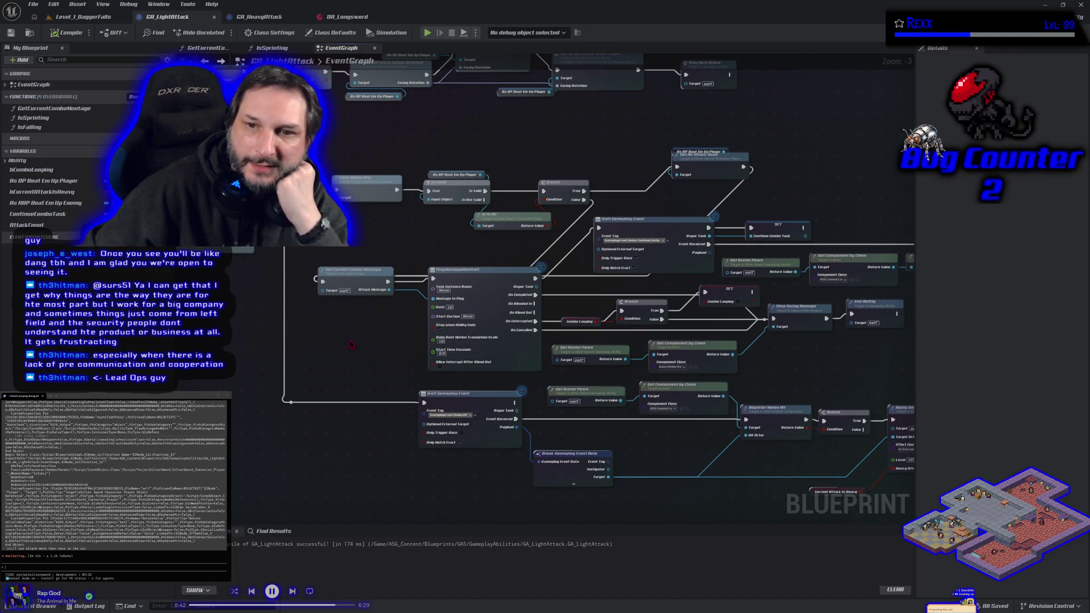
left_click_drag(351, 344, 744, 404)
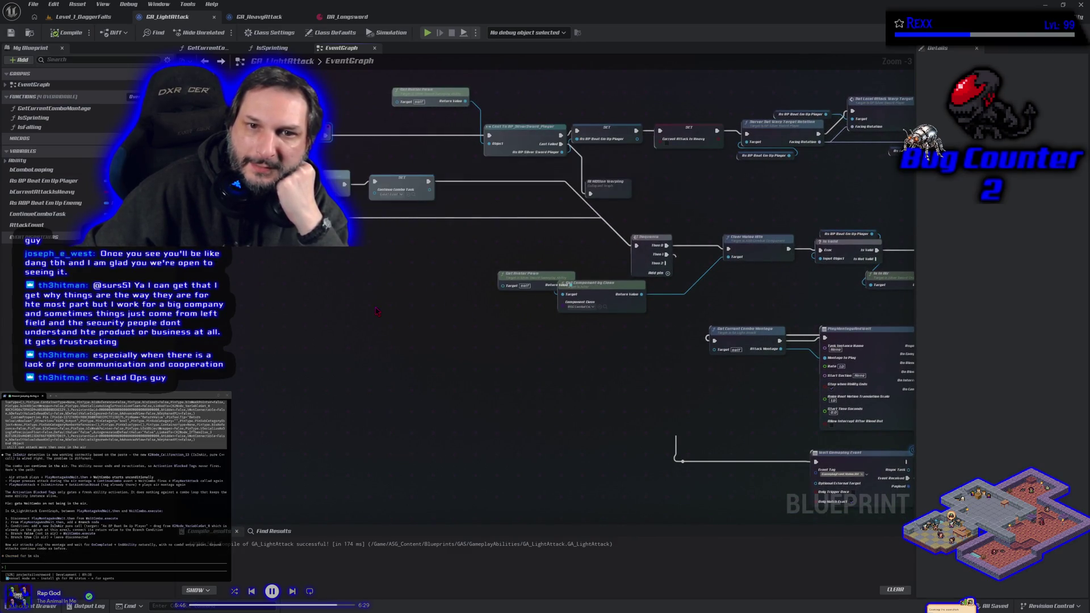
left_click_drag(385, 312, 322, 284)
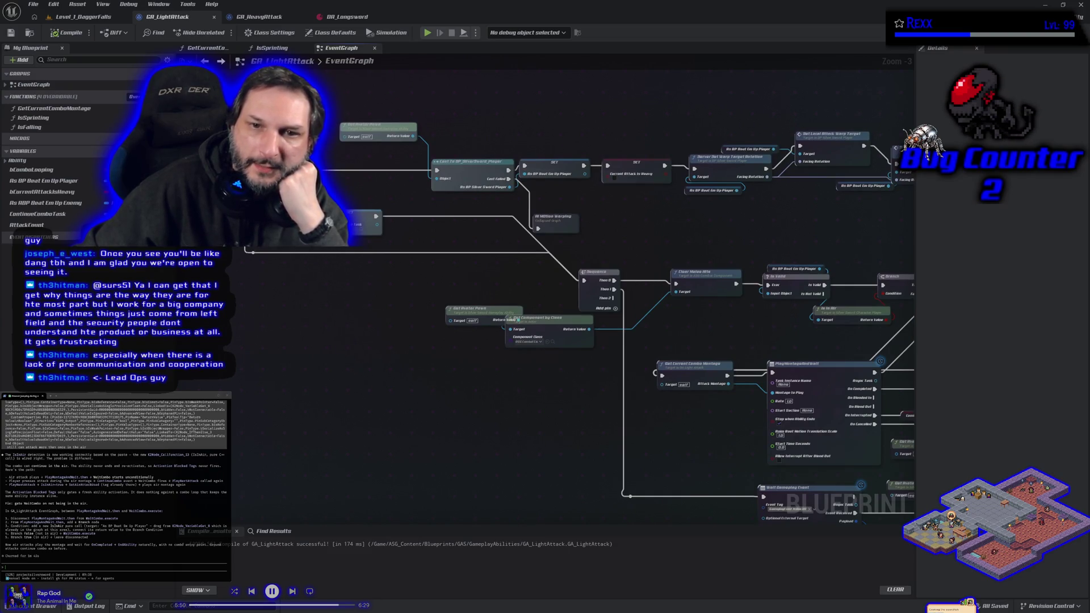
mouse_move(489, 467)
left_mouse_down()
mouse_move(251, 379)
mouse_move(427, 383)
mouse_move(489, 414)
mouse_move(339, 387)
left_mouse_up()
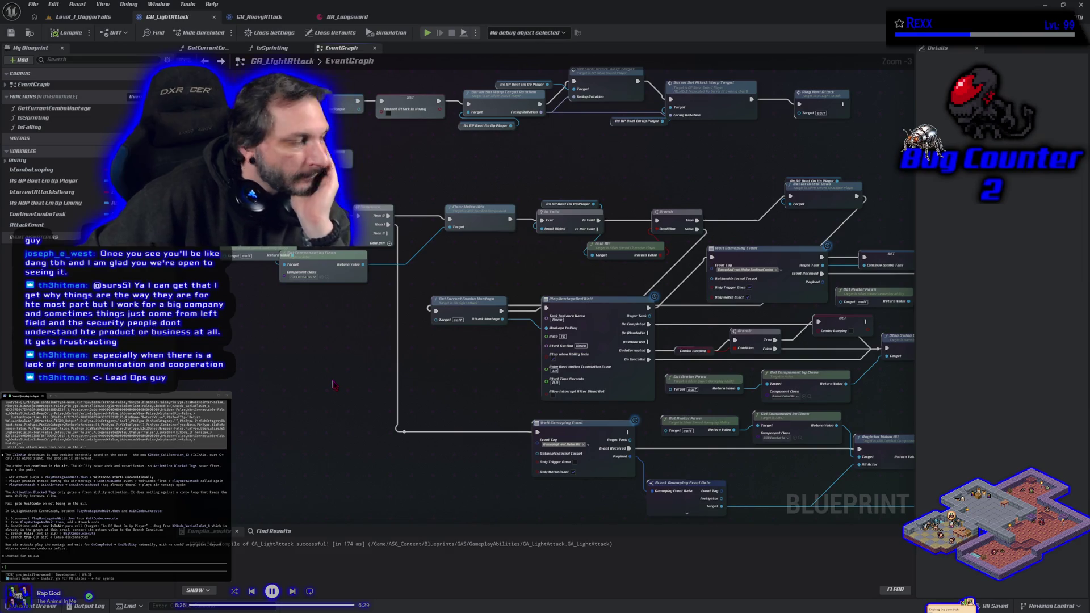
left_click_drag(463, 389, 248, 327)
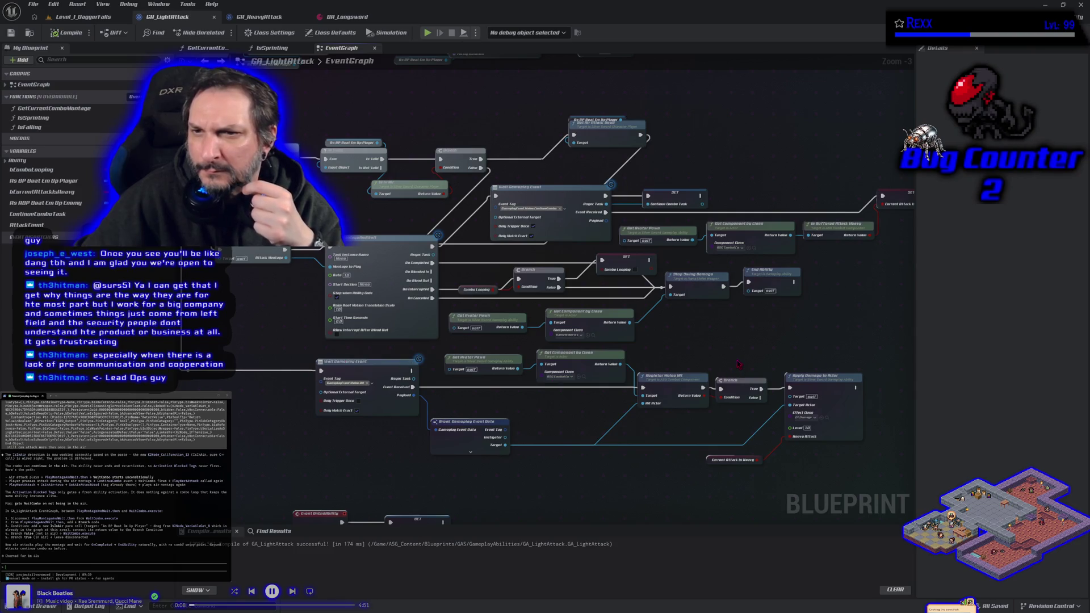
- Shift GA_LightAttack's Wait Gameplay Event row right and place a new Branch node in the gap
left_click_drag(737, 353, 683, 359)
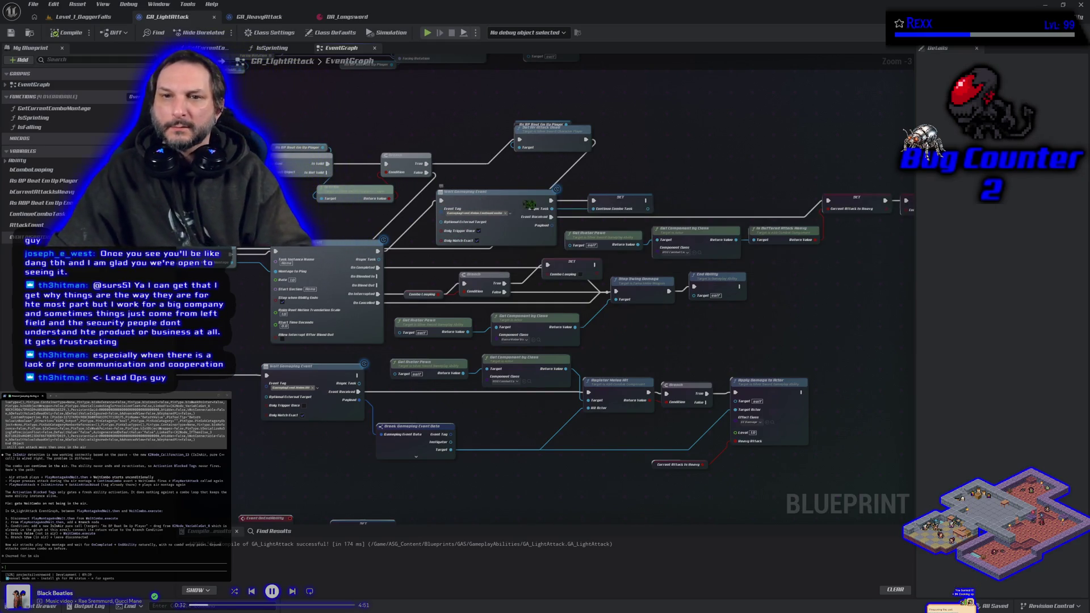
scroll(624, 200, "down", 1)
mouse_move(533, 171)
left_mouse_down()
mouse_move(457, 187)
mouse_move(545, 233)
mouse_move(836, 252)
left_mouse_up()
left_click_drag(627, 266, 735, 268)
left_click(455, 219)
left_click(455, 219)
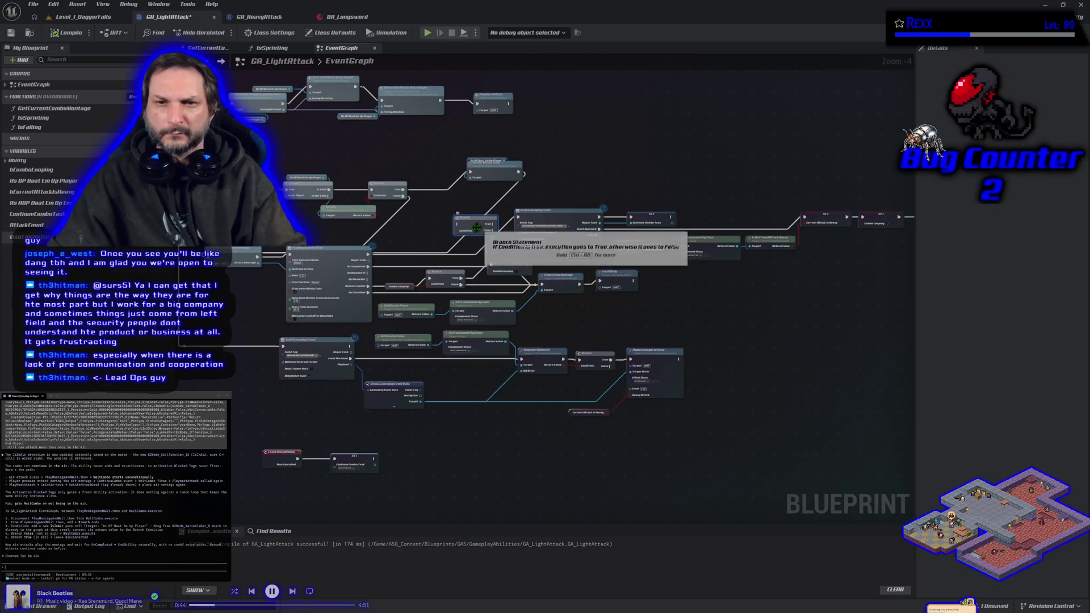
- Line up the new Branch node and send the assistant a follow-up question about the check
left_click_drag(474, 224, 460, 222)
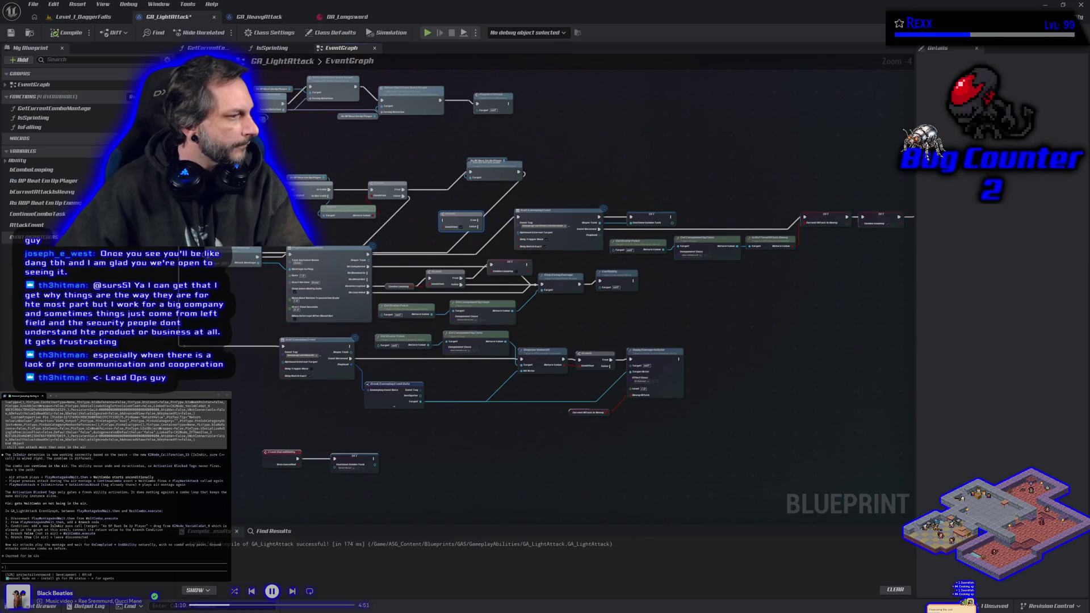
type("ouldnt we have ")
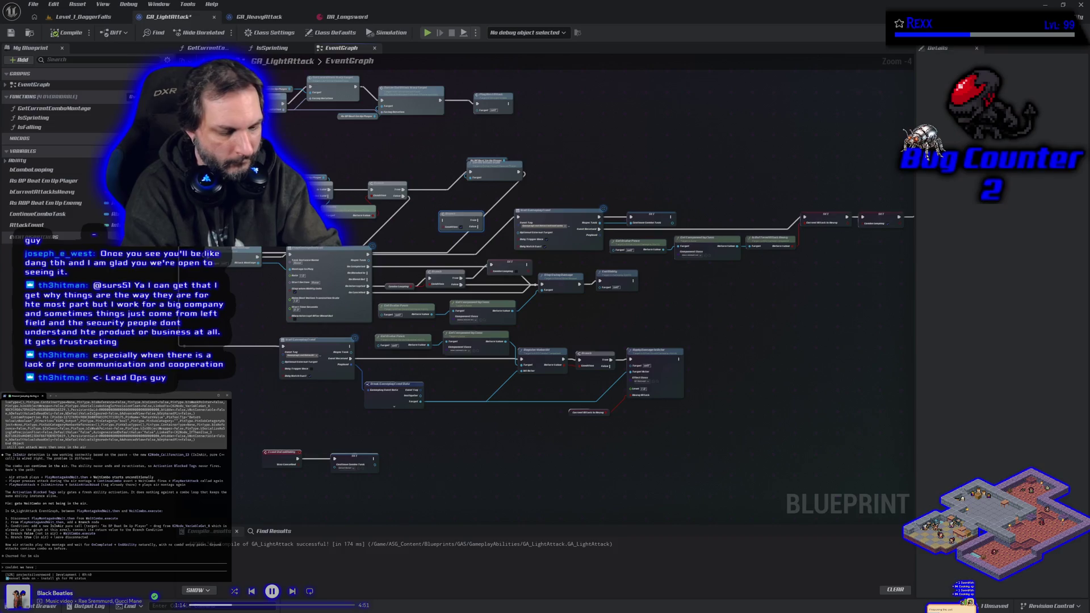
type("did thatand not d")
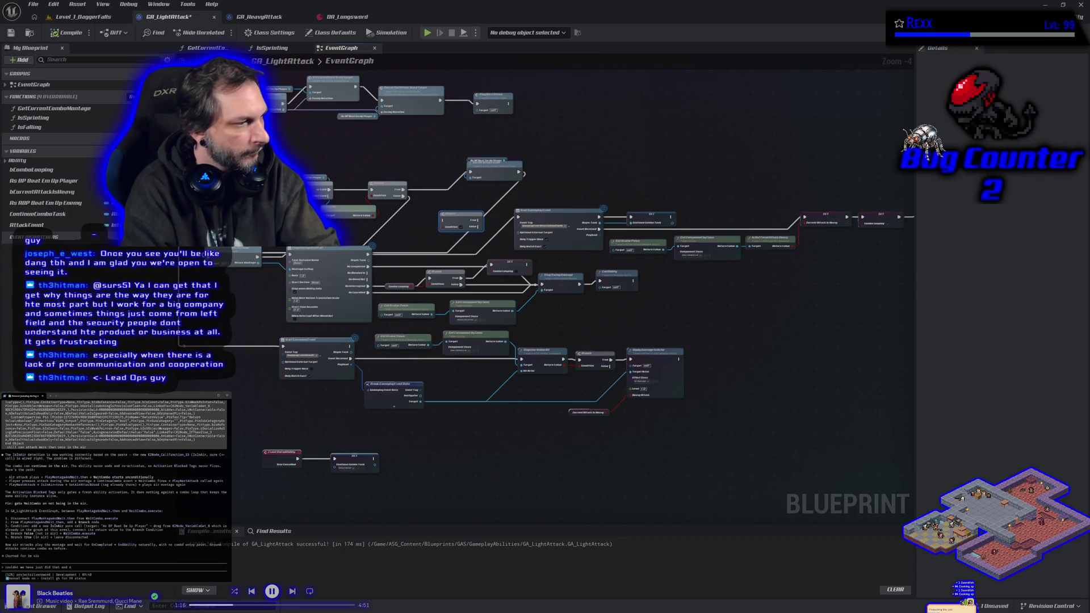
type(" other stu")
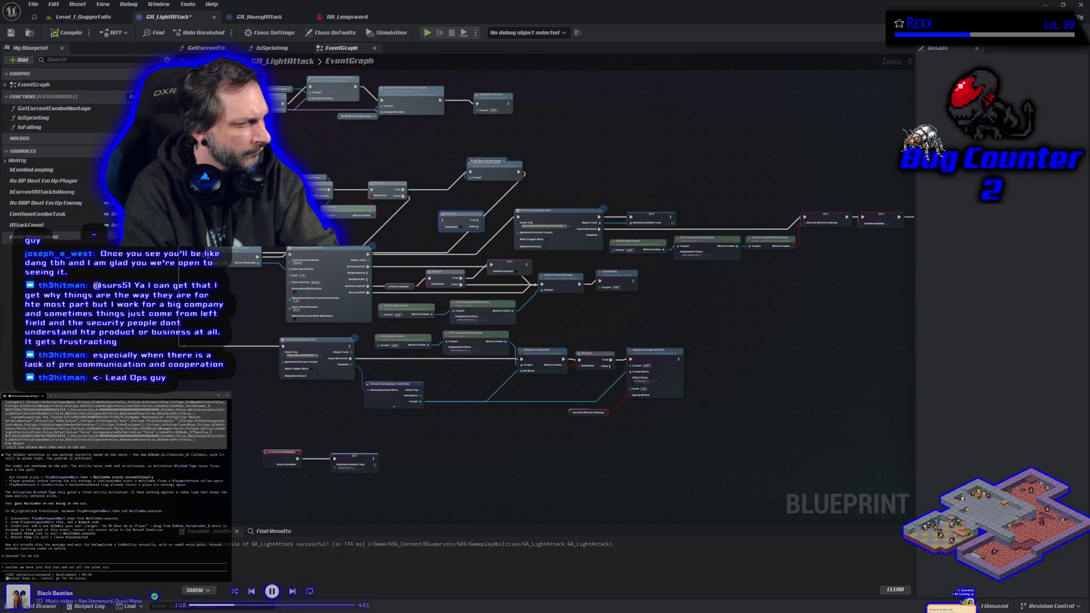
type("?")
key("Return")
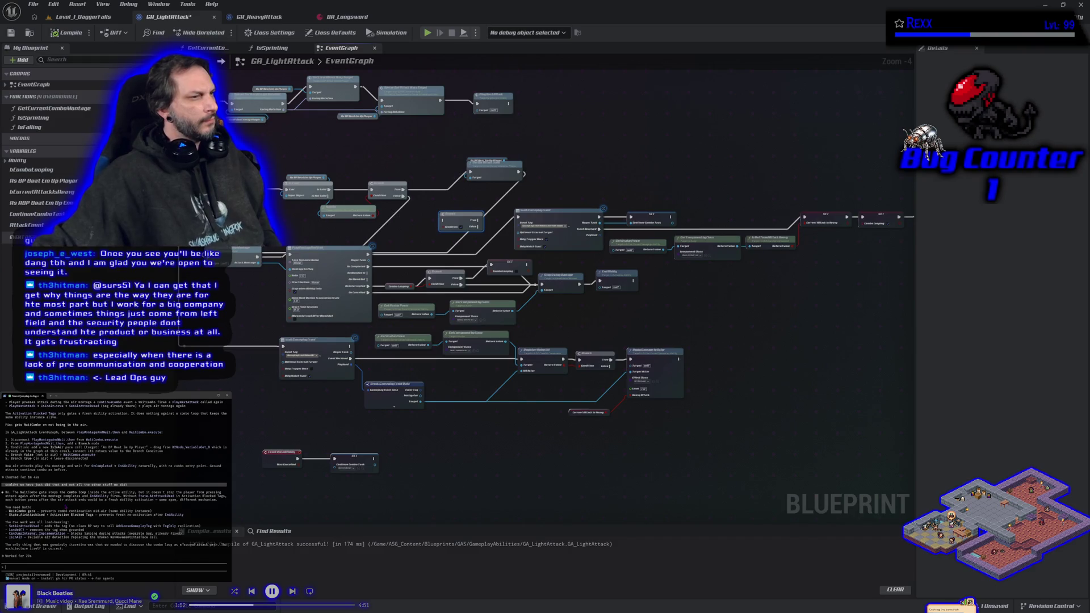
- Type the prompt 'how do the same for GA_HeavyAttack' and reroute the execution wire into the new Branch
type("how do the same for GA_HeavyAttack")
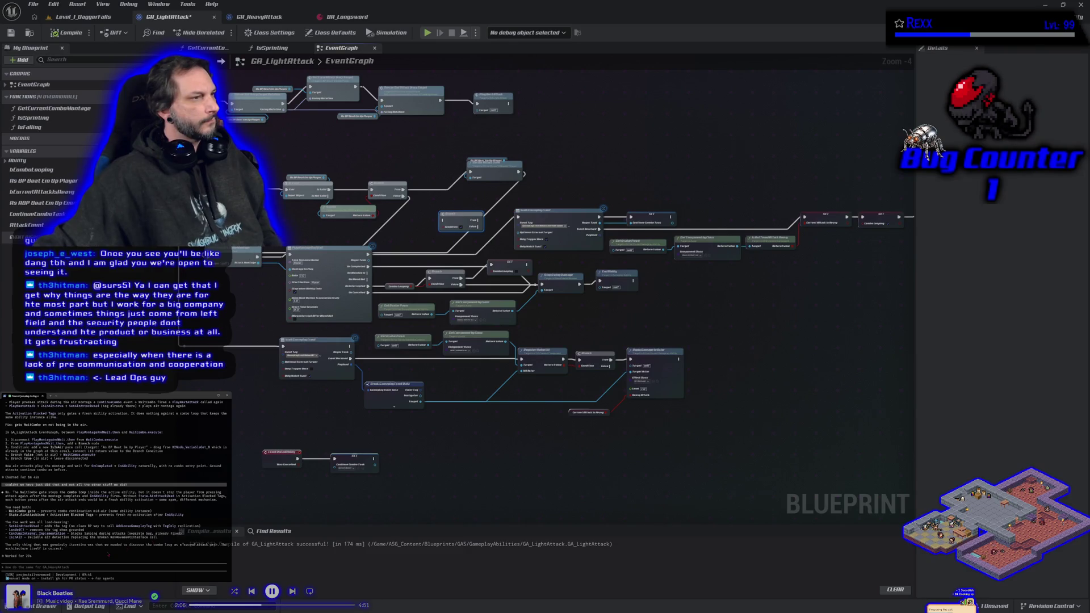
scroll(113, 483, "up", 1)
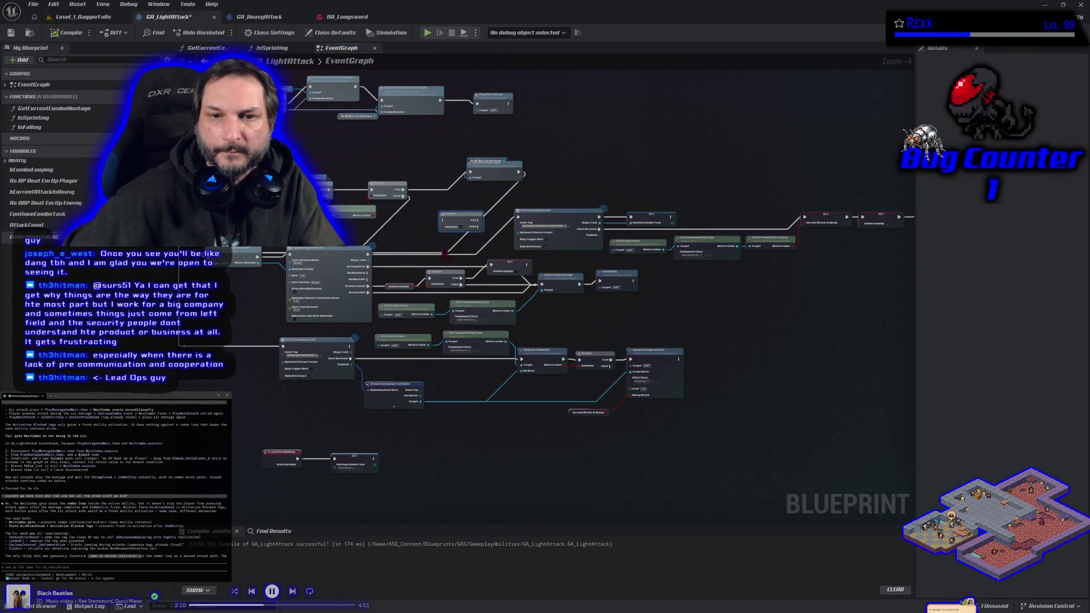
scroll(445, 253, "up", 4)
mouse_move(592, 184)
left_mouse_down()
mouse_move(608, 199)
mouse_move(441, 191)
left_mouse_up()
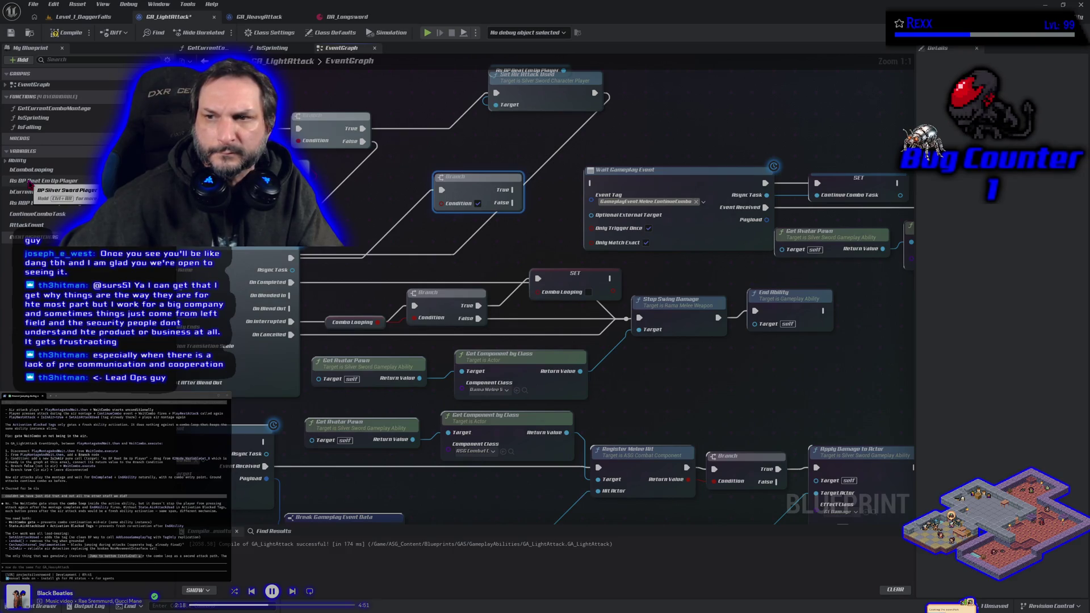
- Add an Is Valid check on As BP Beat Em Up Player that drives the new Branch
mouse_move(30, 181)
left_mouse_down()
mouse_move(256, 278)
mouse_move(340, 261)
mouse_move(359, 240)
left_mouse_up()
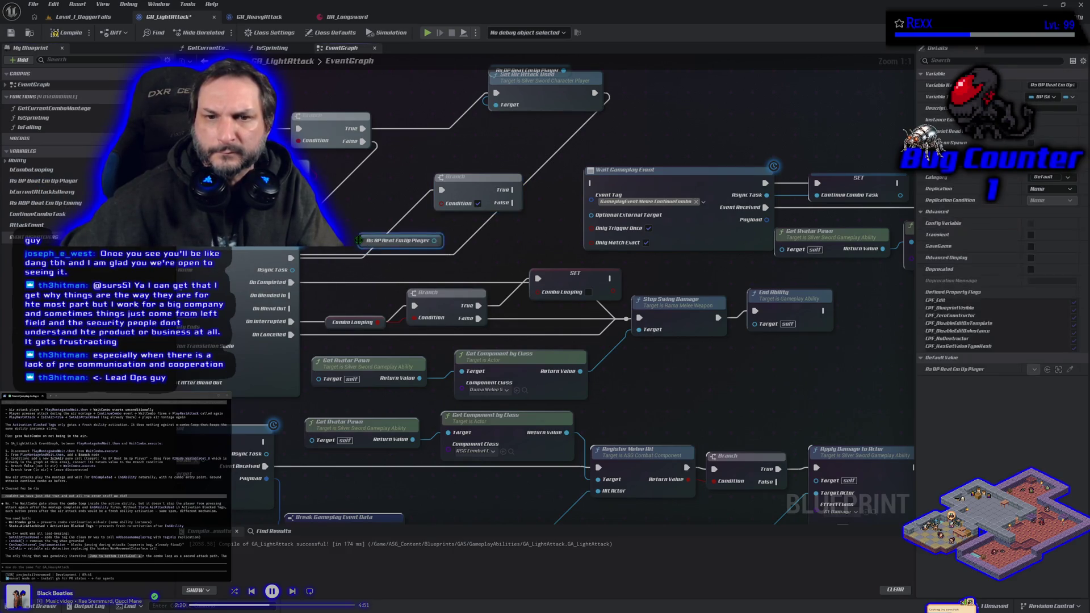
left_click_drag(434, 240, 470, 250)
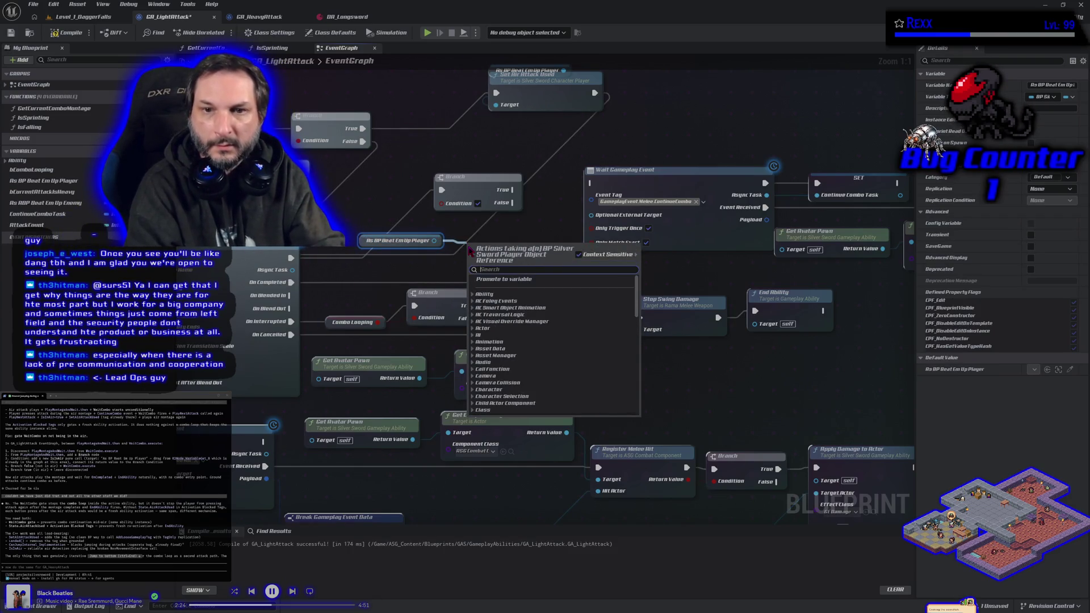
type("is valid")
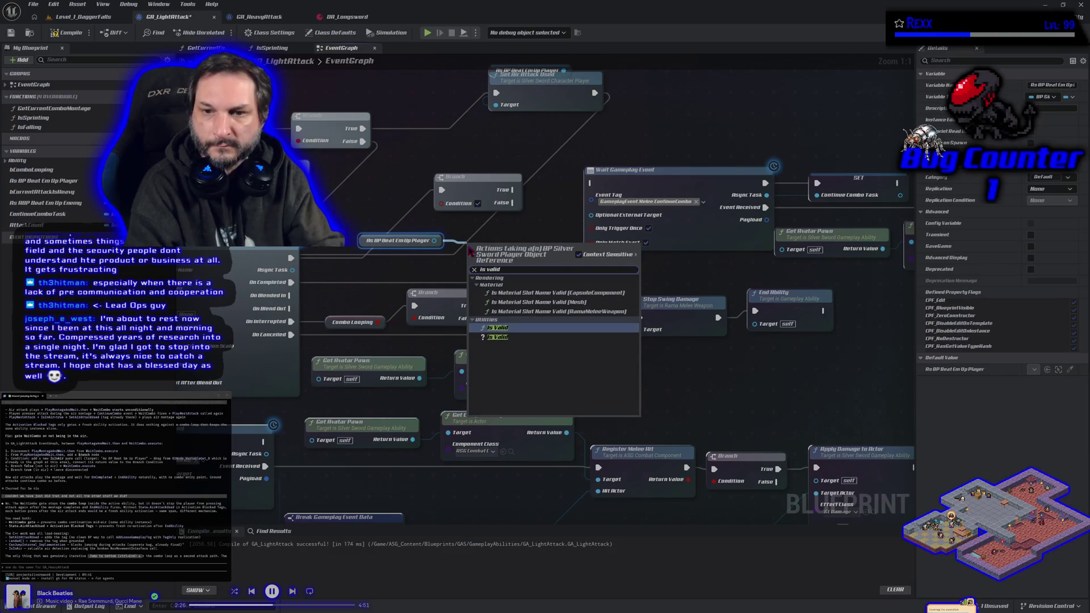
key("Down")
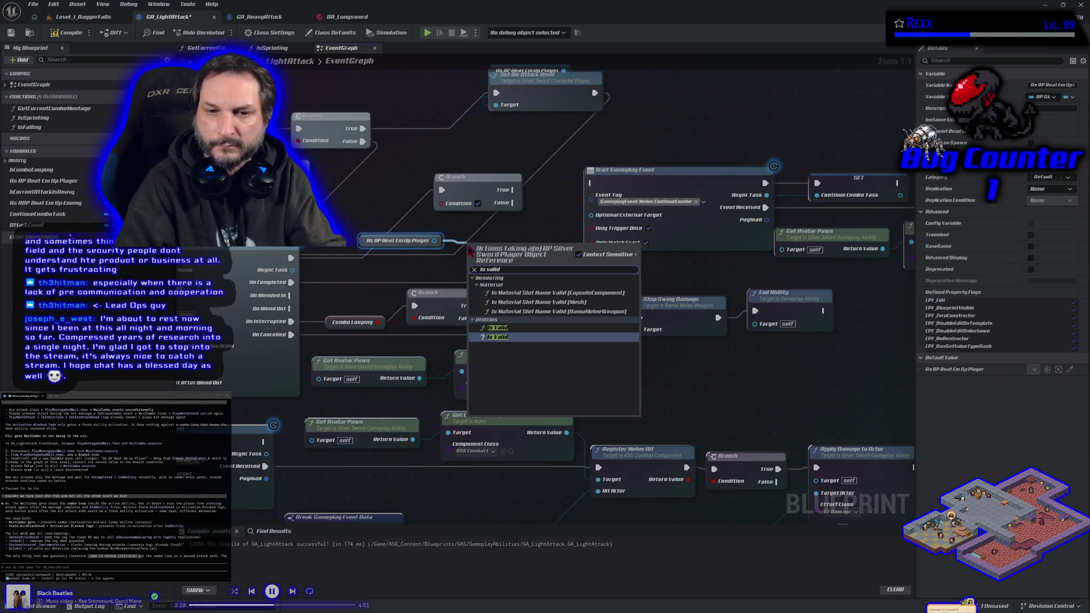
key("Return")
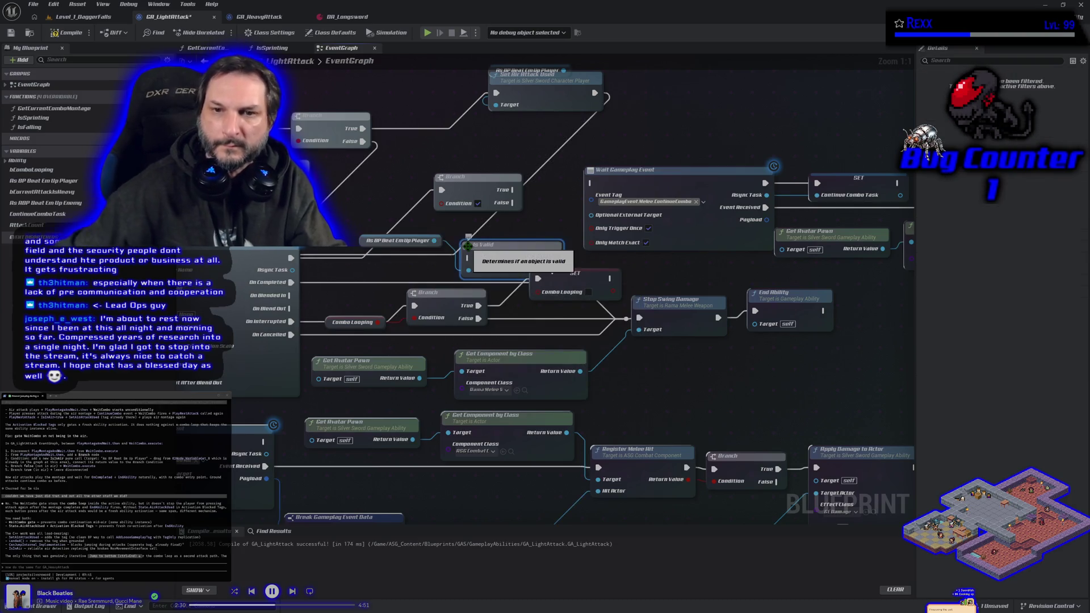
mouse_move(478, 246)
left_mouse_down()
mouse_move(442, 193)
mouse_move(423, 253)
mouse_move(455, 237)
left_mouse_up()
mouse_move(539, 237)
left_mouse_down()
mouse_move(442, 190)
mouse_move(608, 219)
mouse_move(591, 182)
left_mouse_up()
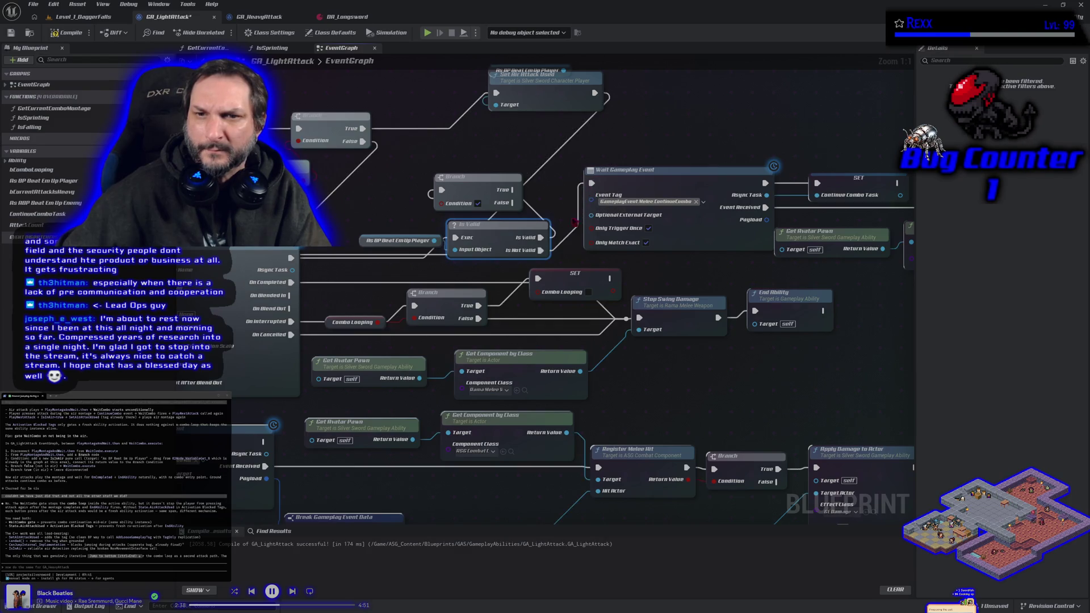
mouse_move(475, 243)
left_mouse_down()
mouse_move(345, 222)
mouse_move(366, 230)
left_mouse_up()
left_click_drag(486, 184, 505, 183)
left_click(356, 206)
- Feed Is In Air into the Branch condition, send False to Wait Gameplay Event, and compile
key("ctrl+v")
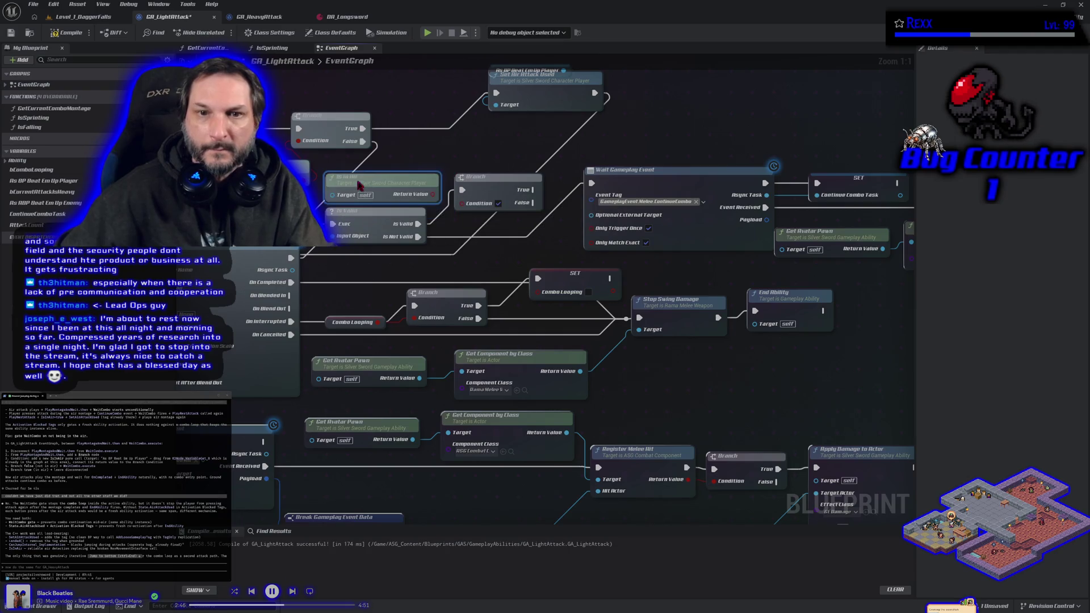
mouse_move(433, 194)
left_mouse_down()
mouse_move(457, 216)
mouse_move(463, 203)
left_mouse_up()
left_click_drag(530, 206, 491, 216)
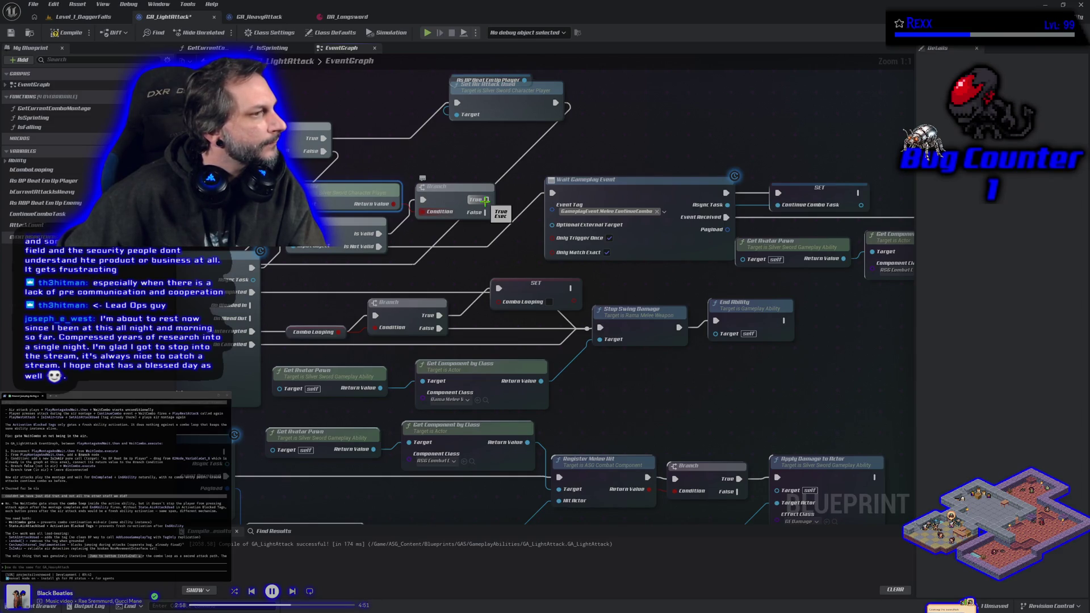
left_click_drag(486, 212, 553, 196)
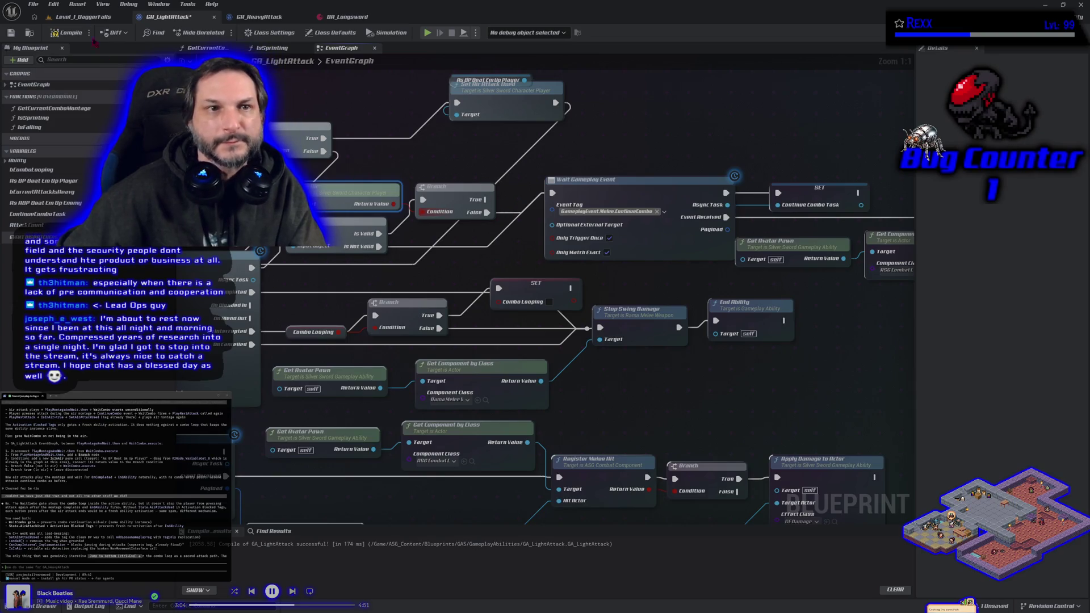
left_click(67, 32)
- Save the blueprint and start a play-in-editor test in the level
left_click(10, 33)
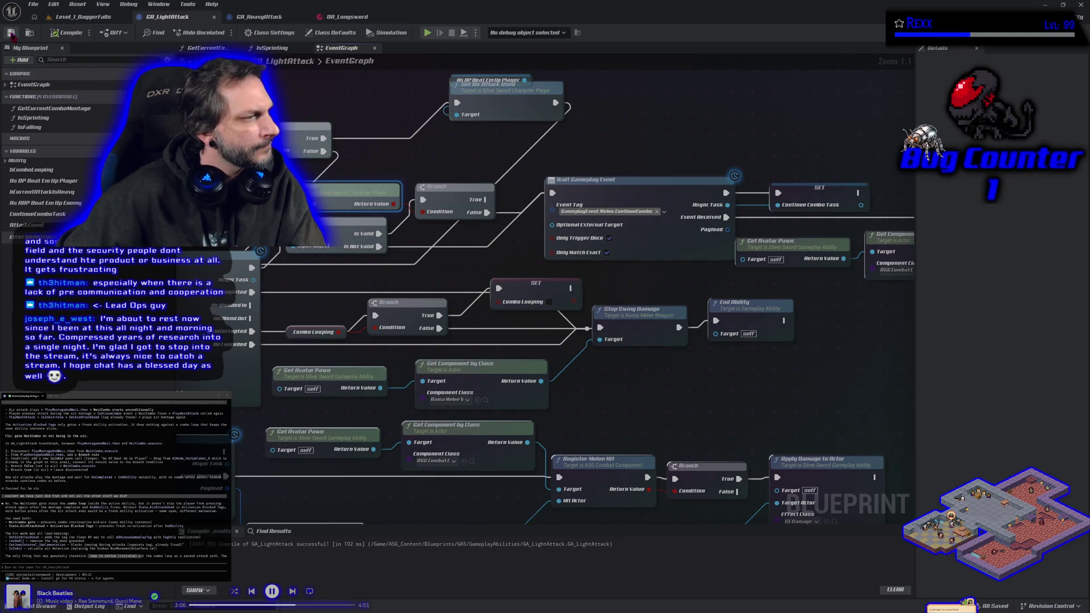
left_click(82, 17)
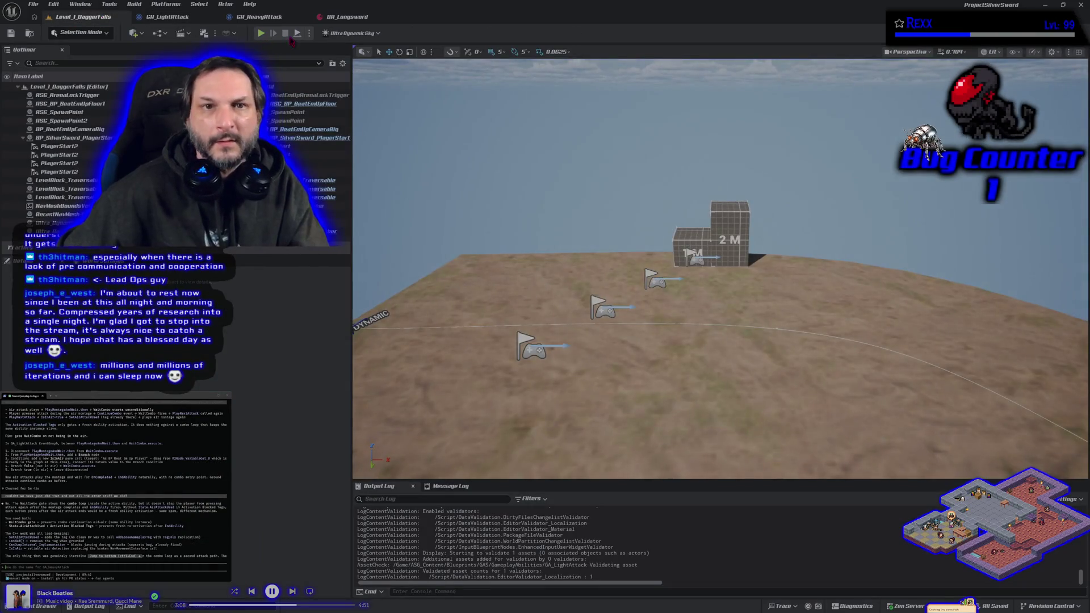
left_click(260, 33)
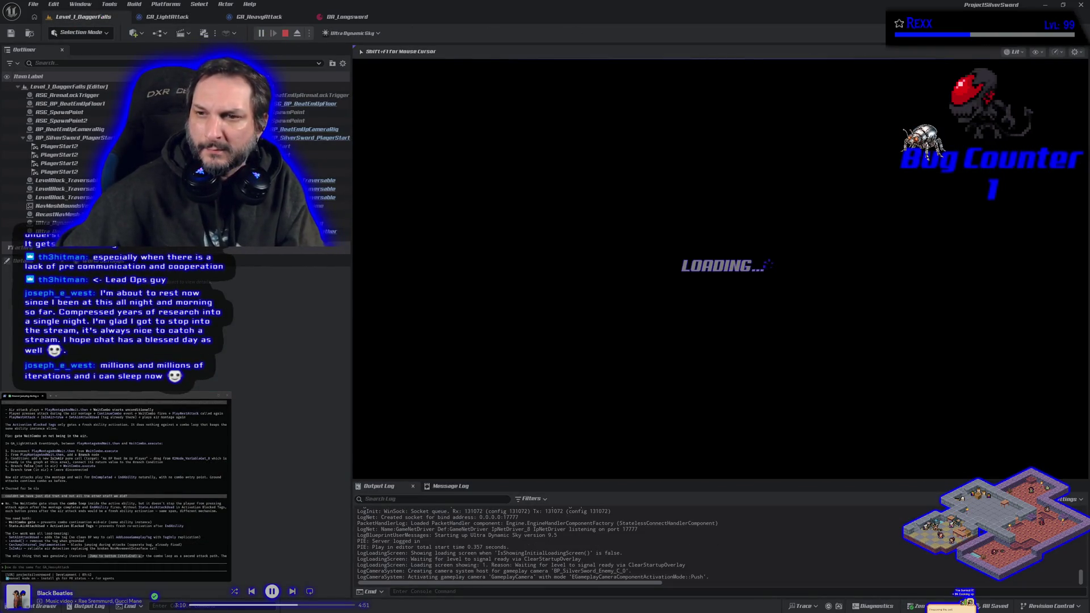
- Jump onto the 2M block, walk off, attack midair, then stop the play session
key("space")
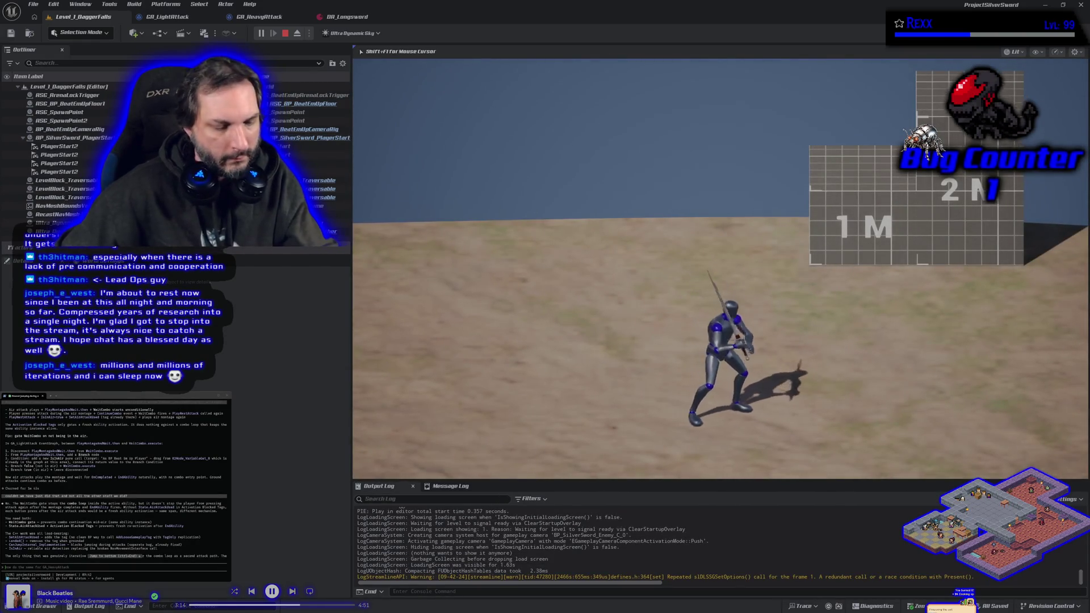
key("d")
key("space")
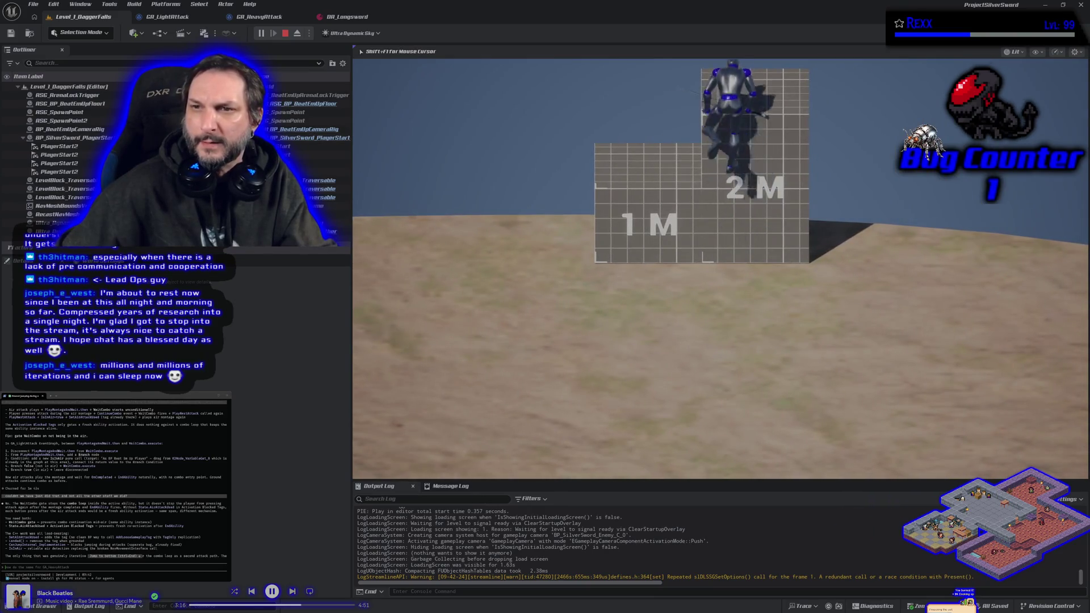
key("s")
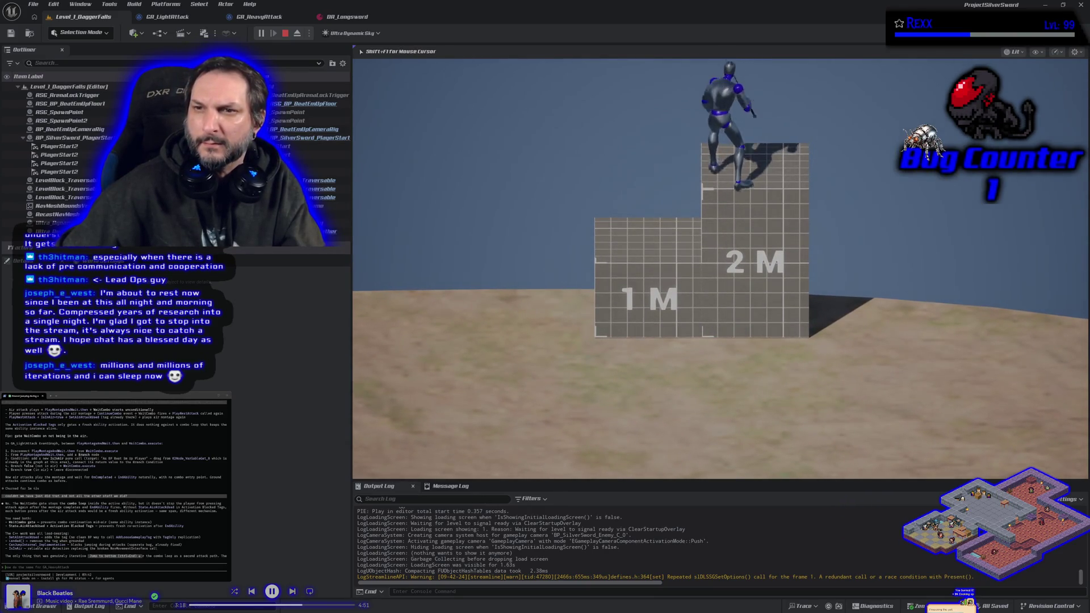
key("s")
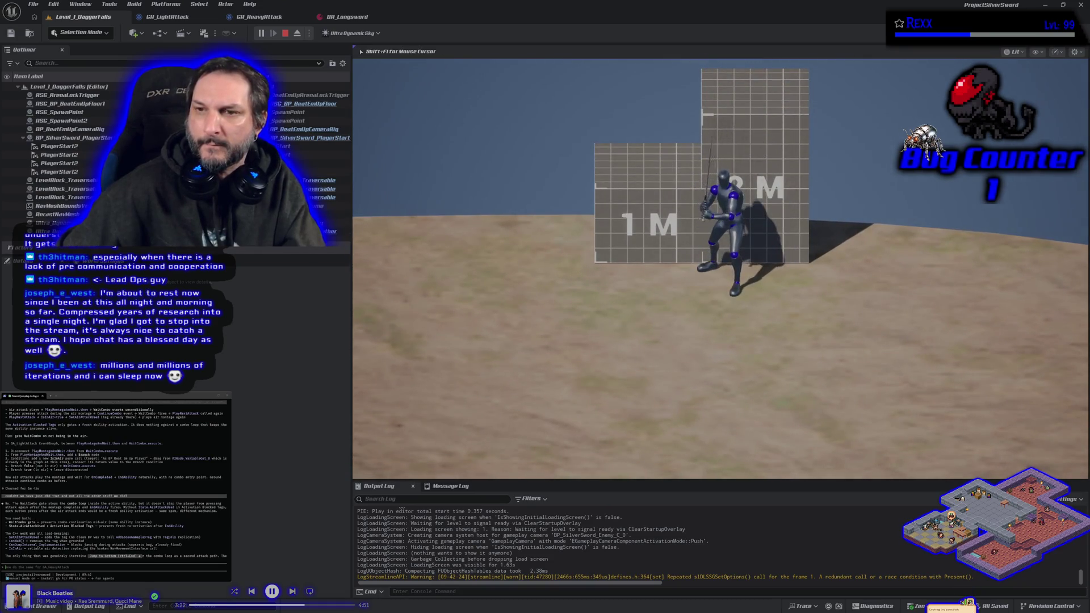
key("space")
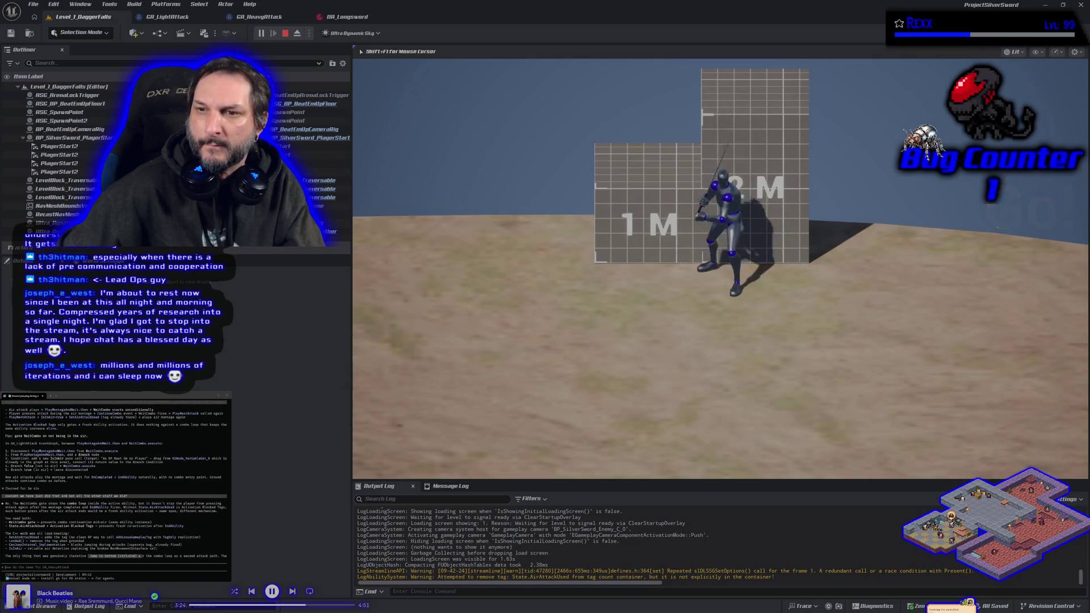
key("Escape")
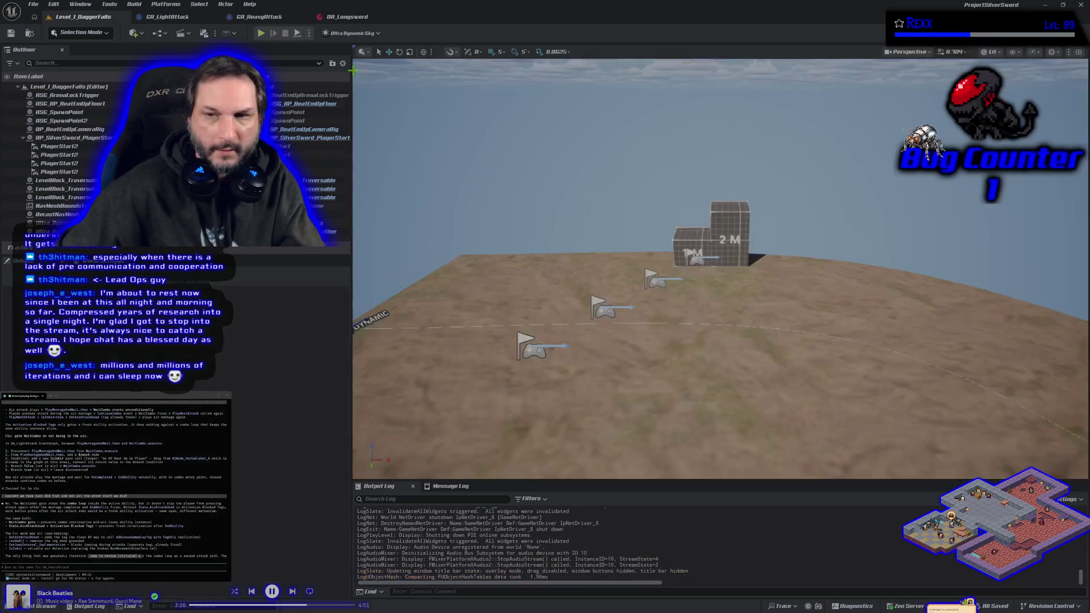
- Connect Is Valid's Is Not Valid pin to Get Current Combo Montage, then save and close GA_LightAttack
left_click(167, 17)
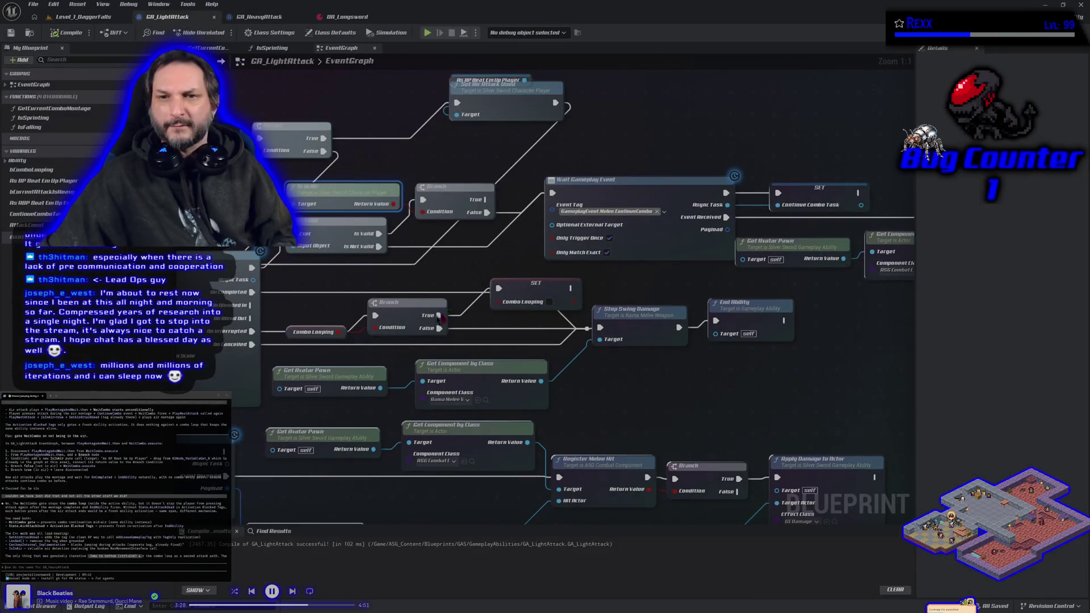
left_click_drag(500, 248, 578, 254)
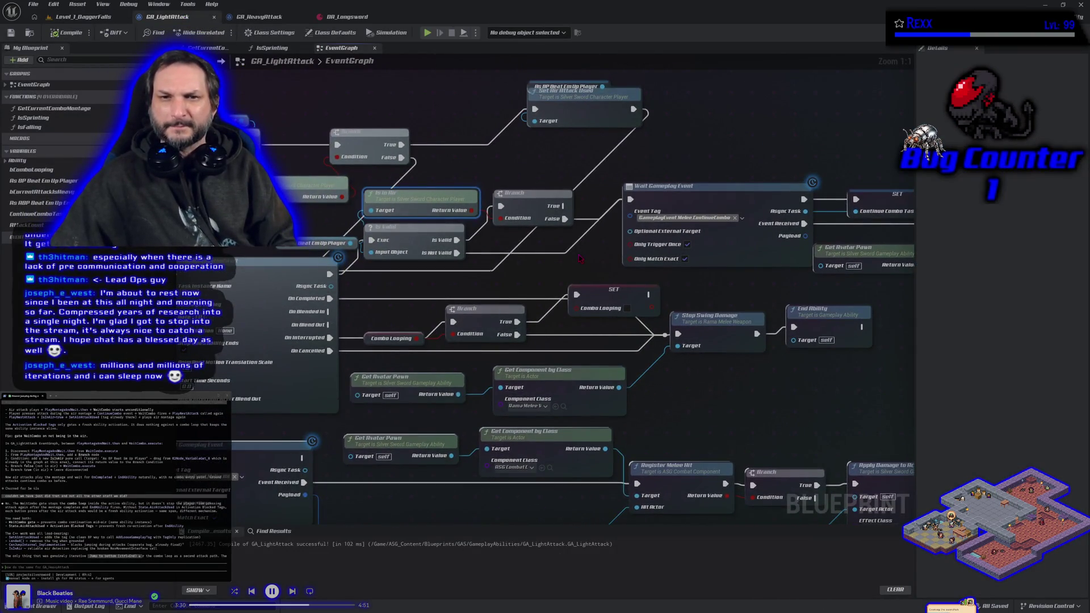
scroll(579, 258, "down", 1)
mouse_move(271, 206)
left_mouse_down()
mouse_move(318, 227)
mouse_move(369, 217)
mouse_move(387, 282)
mouse_move(478, 295)
left_mouse_up()
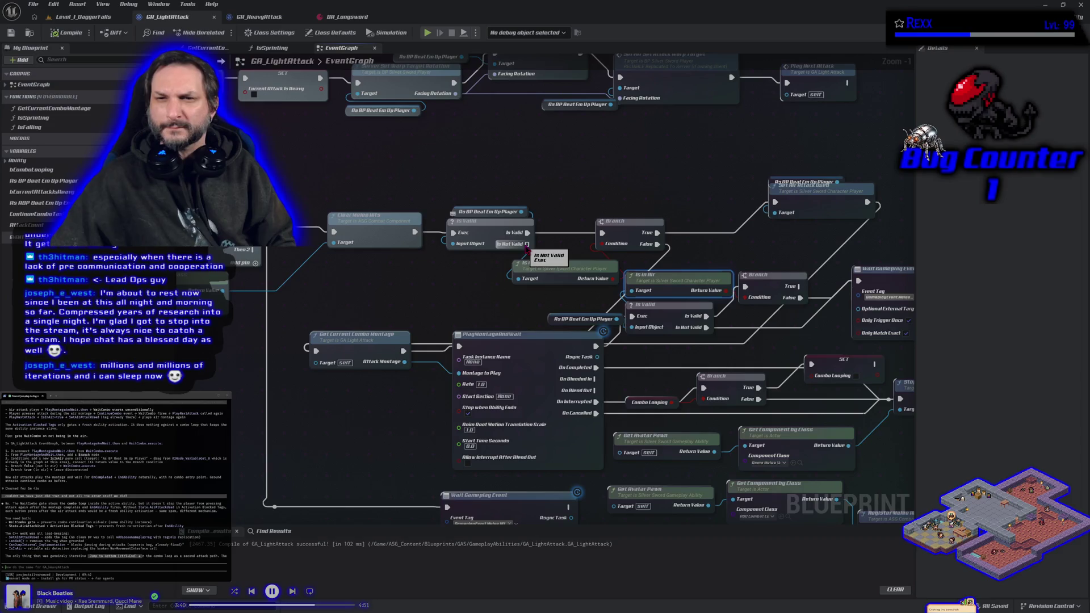
mouse_move(526, 246)
left_mouse_down()
mouse_move(420, 298)
mouse_move(369, 340)
mouse_move(317, 352)
left_mouse_up()
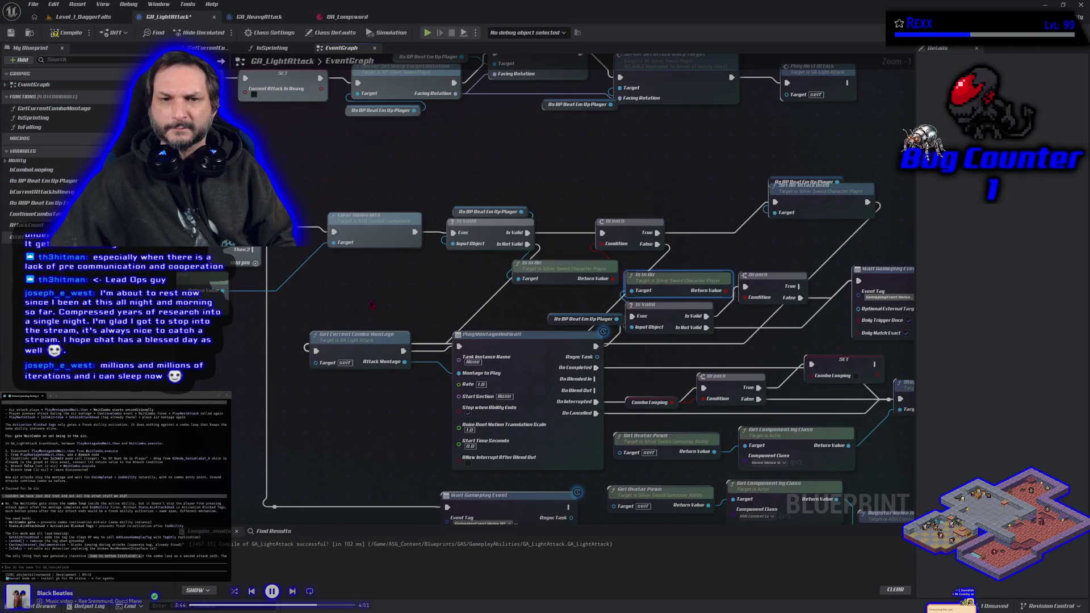
left_click(10, 32)
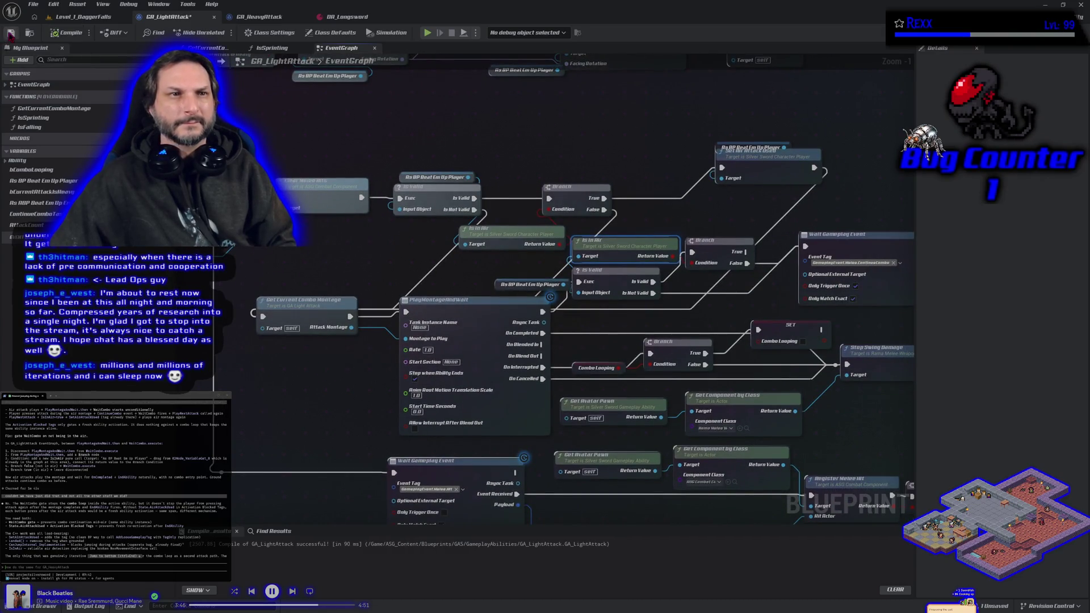
left_click(215, 17)
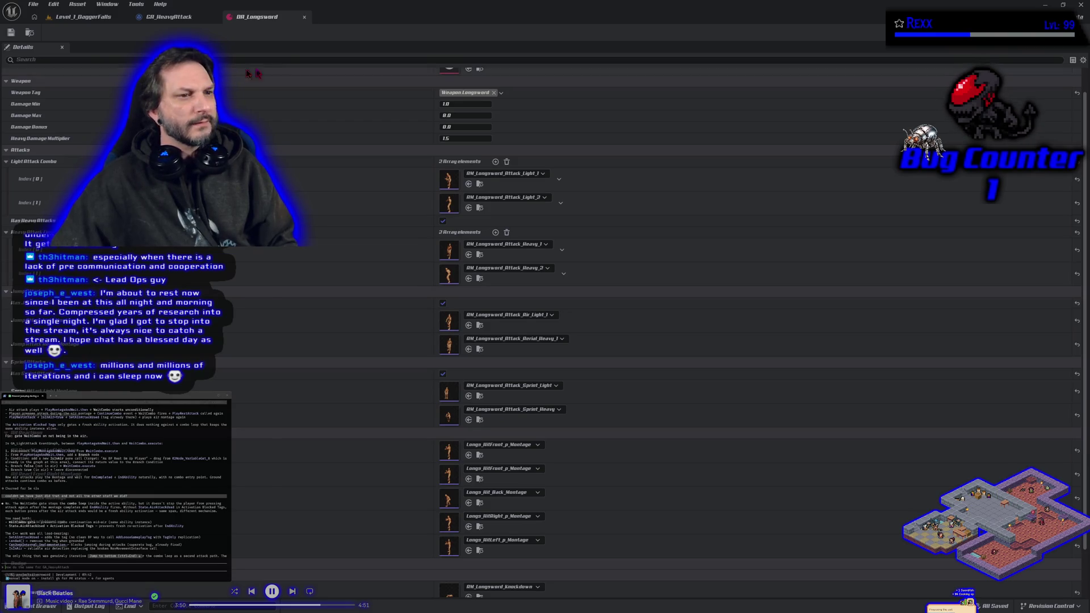
- Switch to the GA_HeavyAttack graph and bring its heavy attack nodes into view
left_click(184, 19)
mouse_move(257, 280)
left_mouse_down()
mouse_move(370, 339)
mouse_move(409, 332)
mouse_move(488, 360)
left_mouse_up()
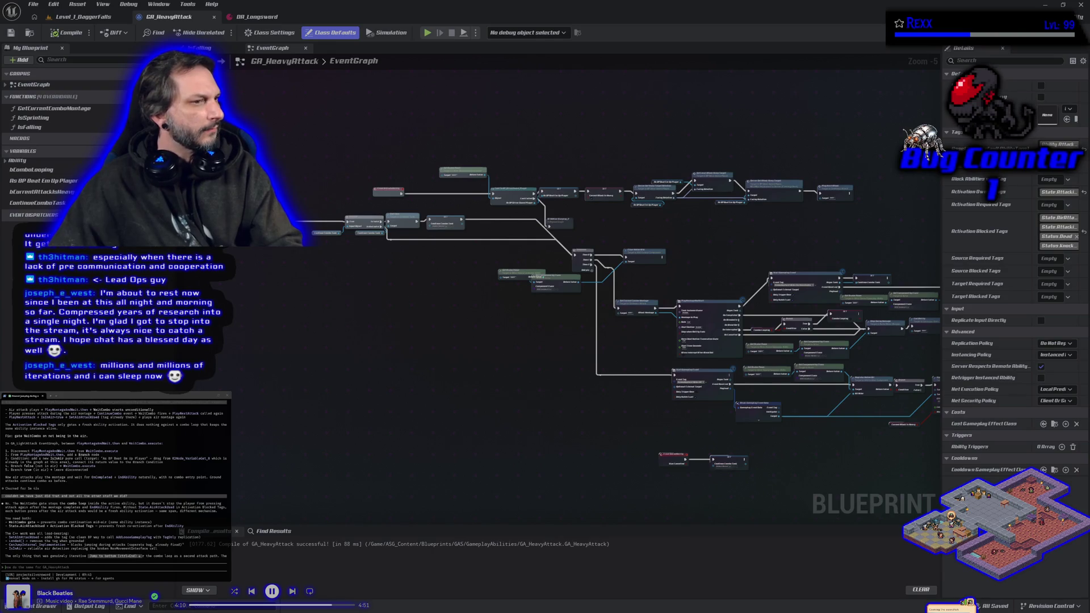
- Cut the Then 1 wire, delete the reroute before Get Current Combo Montage, and remove Then 2
scroll(755, 292, "up", 3)
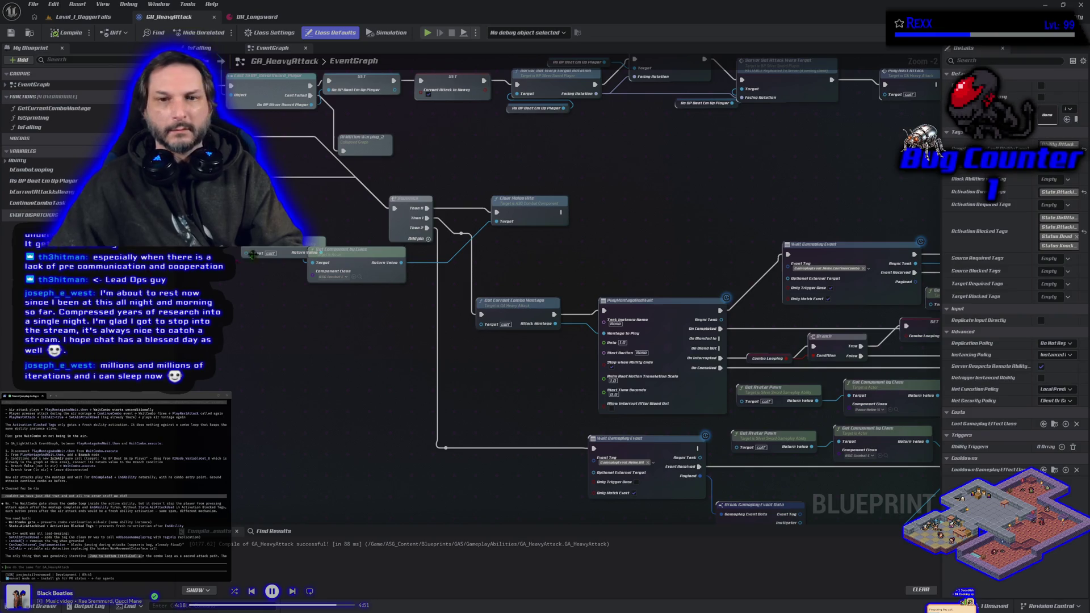
left_click(448, 231, "alt")
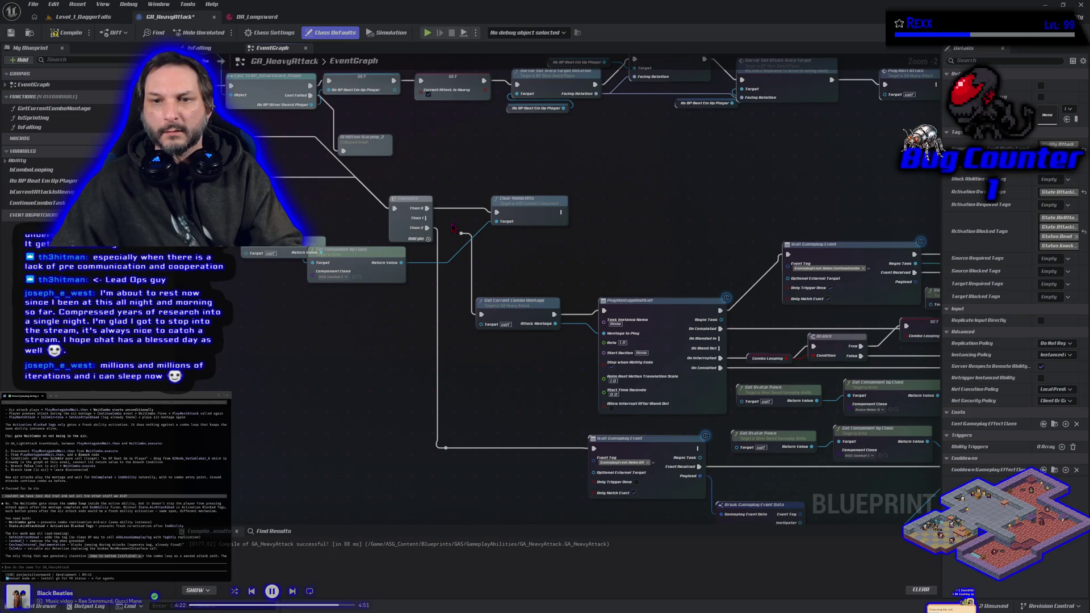
left_click(461, 233)
key("Delete")
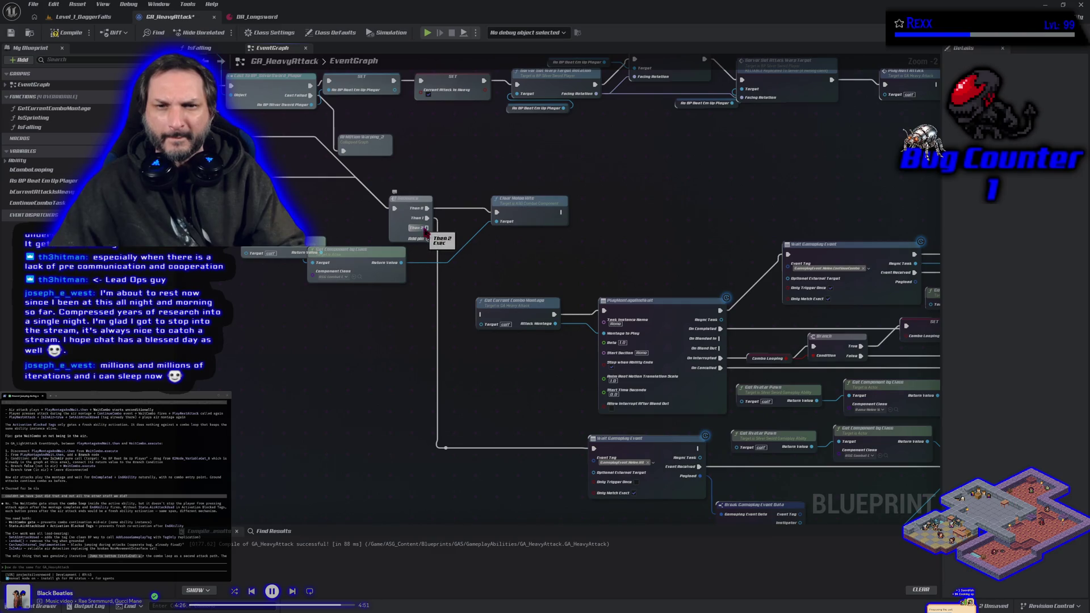
right_click(427, 229)
left_click(465, 267)
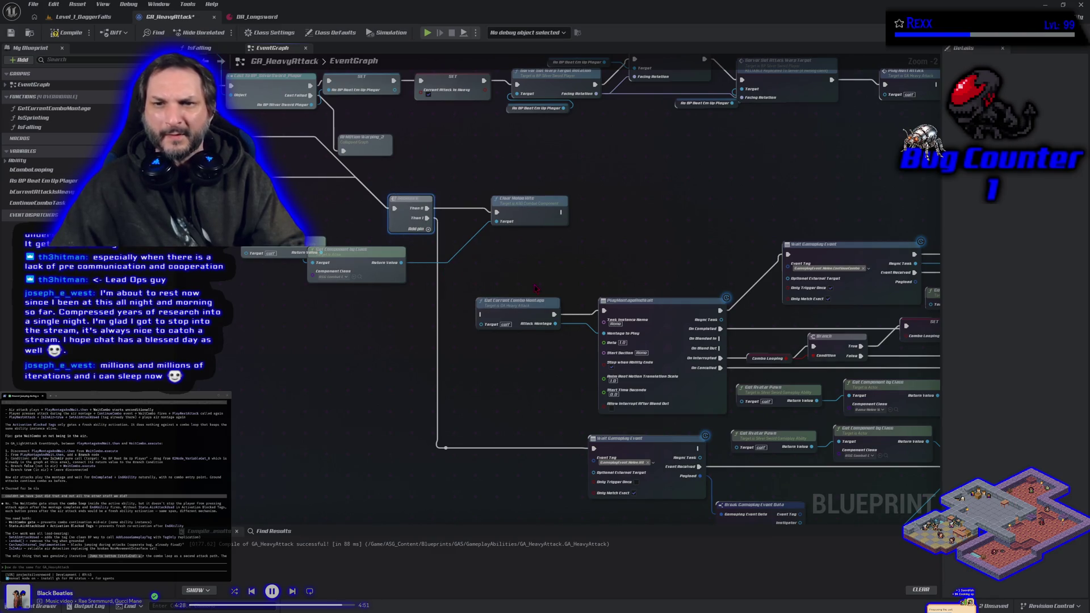
left_click_drag(344, 302, 274, 309)
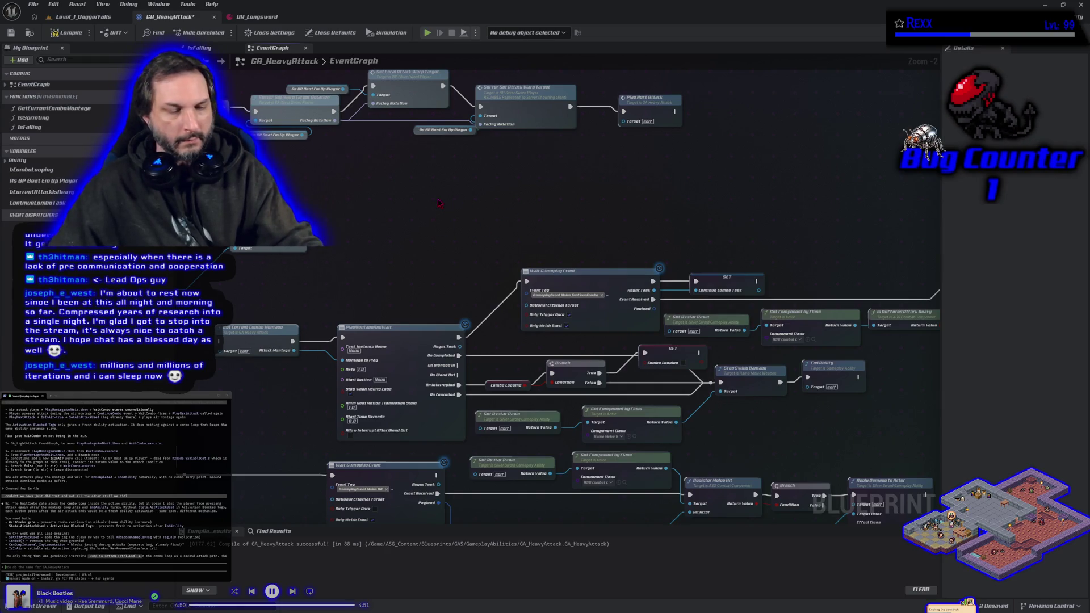
- Paste the copied Is Valid, Branch and warp-target nodes into GA_HeavyAttack and arrange them
key("ctrl+v")
mouse_move(363, 198)
left_mouse_down()
mouse_move(329, 214)
mouse_move(332, 185)
mouse_move(355, 173)
mouse_move(448, 210)
mouse_move(744, 258)
mouse_move(907, 259)
left_mouse_up()
left_click_drag(671, 309, 852, 308)
mouse_move(293, 71)
left_mouse_down()
mouse_move(397, 142)
mouse_move(606, 228)
left_mouse_up()
mouse_move(470, 226)
left_mouse_down()
mouse_move(507, 270)
mouse_move(477, 284)
left_mouse_up()
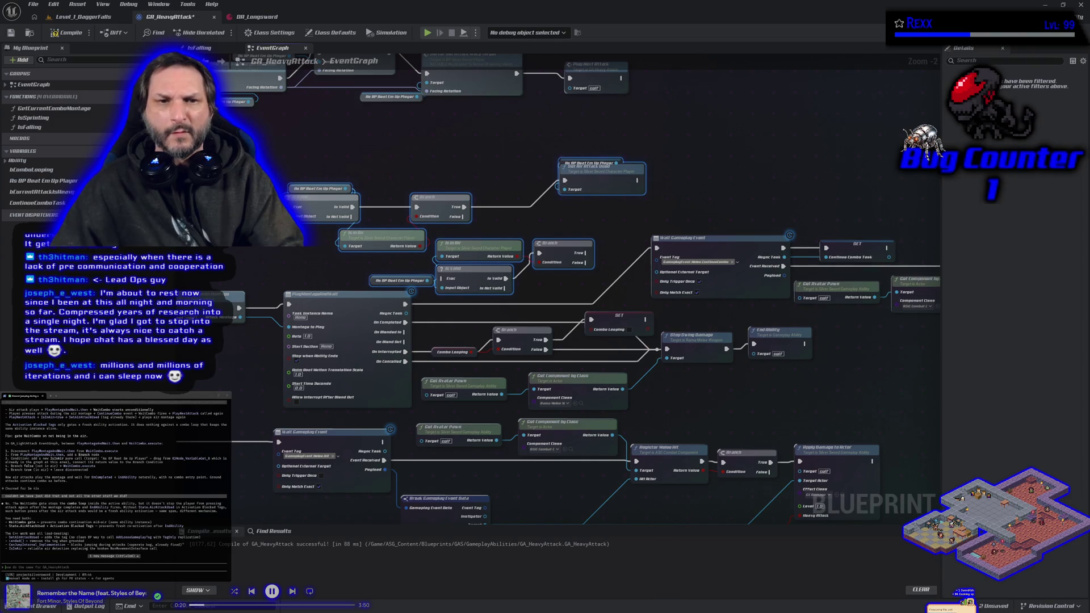
key("Escape")
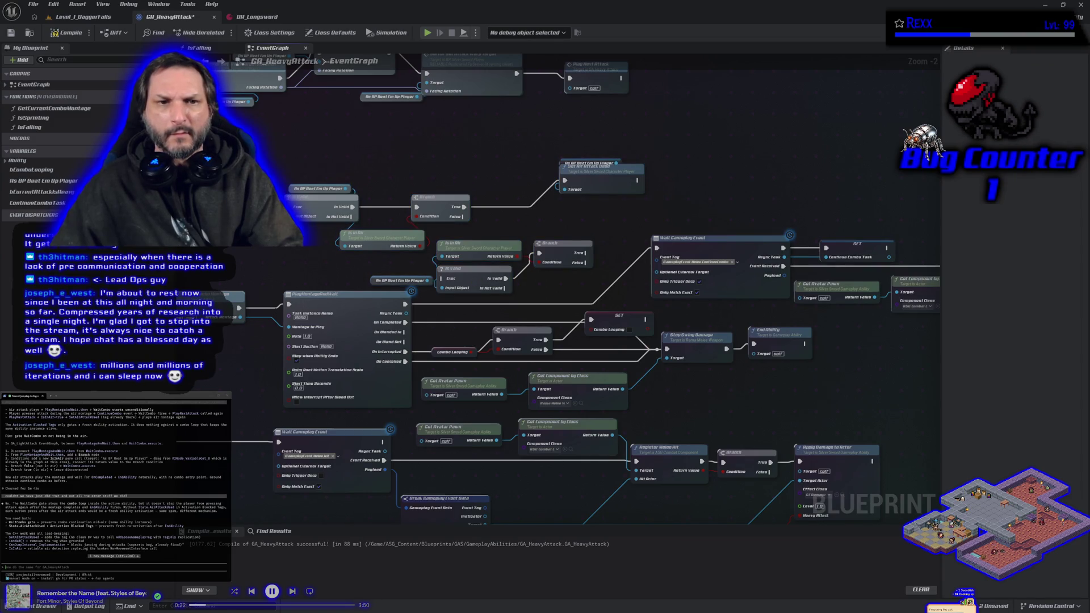
left_click_drag(299, 259, 496, 248)
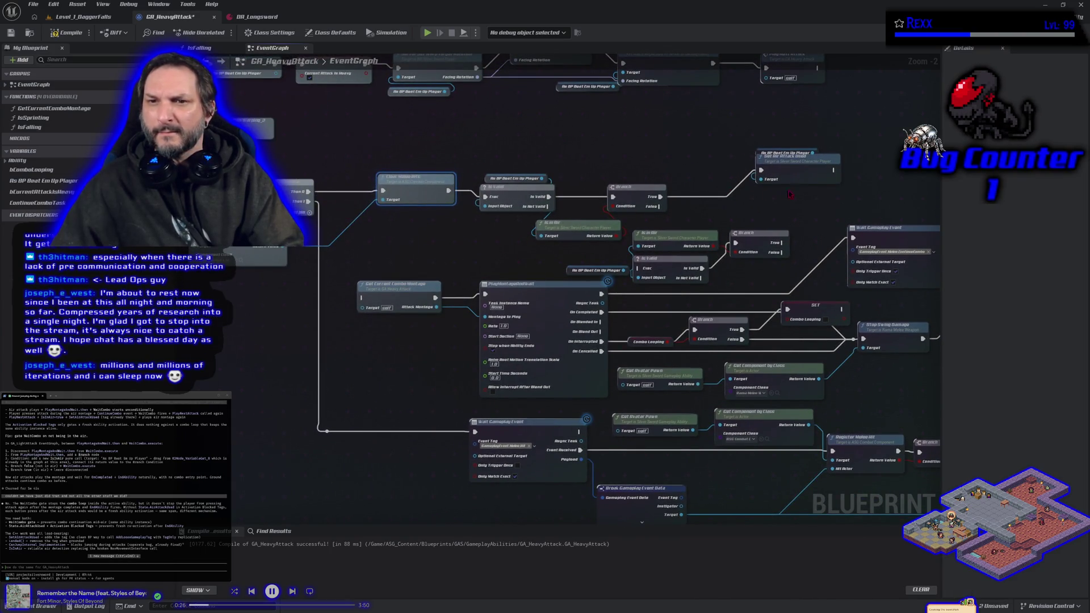
- Wire Set and Branch False to Get Current Combo Montage, and Is Not Valid and Branch False to Wait Gameplay Event
mouse_move(834, 170)
left_mouse_down()
mouse_move(738, 238)
mouse_move(397, 301)
mouse_move(362, 296)
left_mouse_up()
mouse_move(659, 207)
left_mouse_down()
mouse_move(607, 259)
mouse_move(363, 298)
left_mouse_up()
left_click_drag(522, 264, 462, 261)
left_click_drag(490, 203, 491, 205)
mouse_move(502, 263)
left_mouse_down()
mouse_move(434, 282)
mouse_move(294, 269)
left_mouse_up()
mouse_move(437, 282)
left_mouse_down()
mouse_move(602, 250)
mouse_move(588, 243)
left_mouse_up()
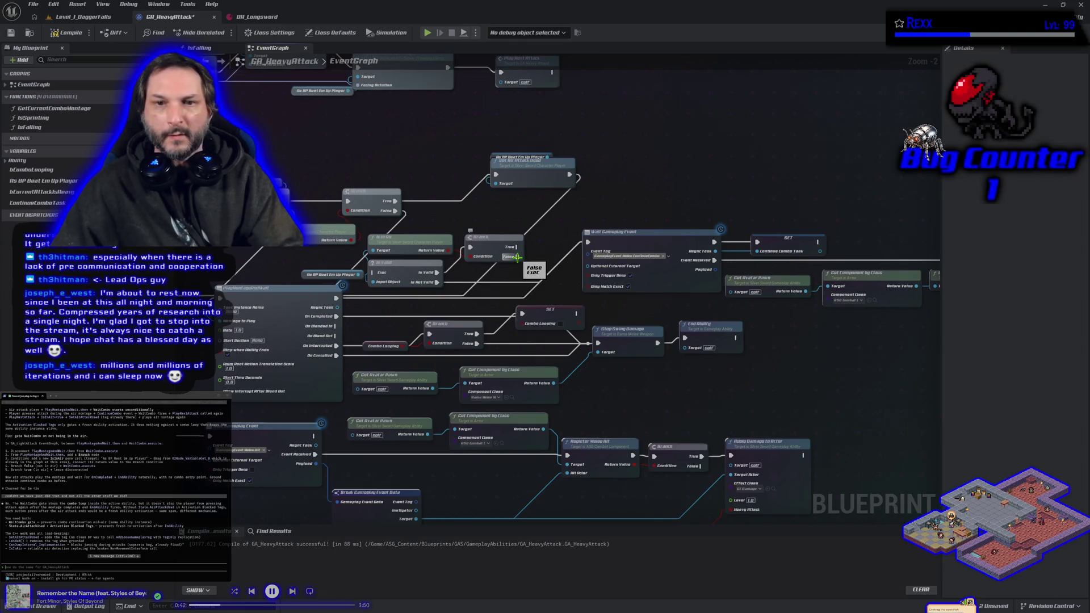
left_click_drag(518, 258, 588, 243)
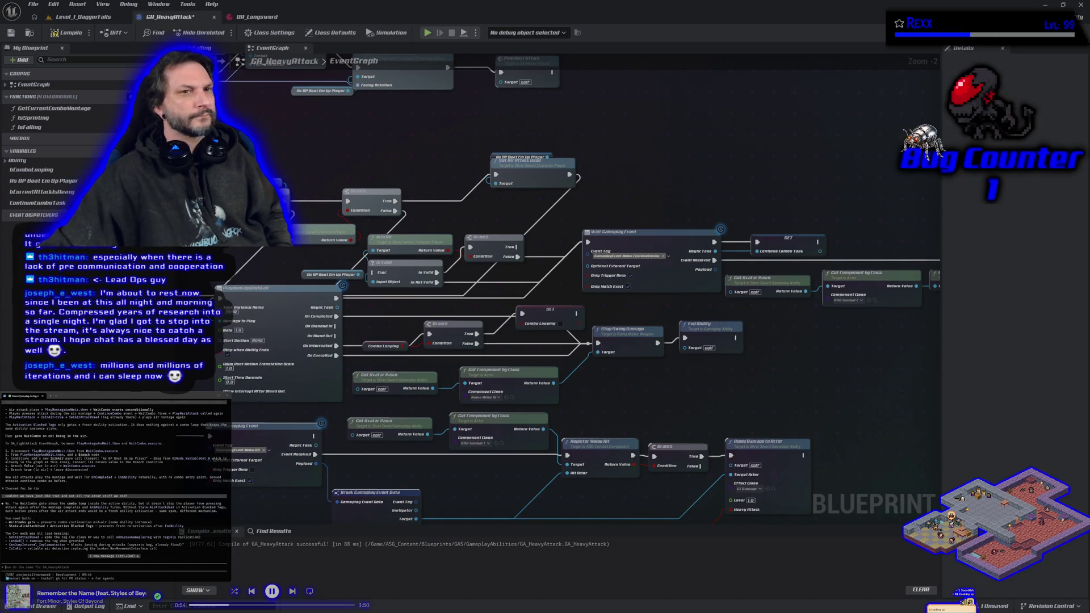
- Compile GA_HeavyAttack and close the DA_Longsword and ability editor tabs
left_click(63, 32)
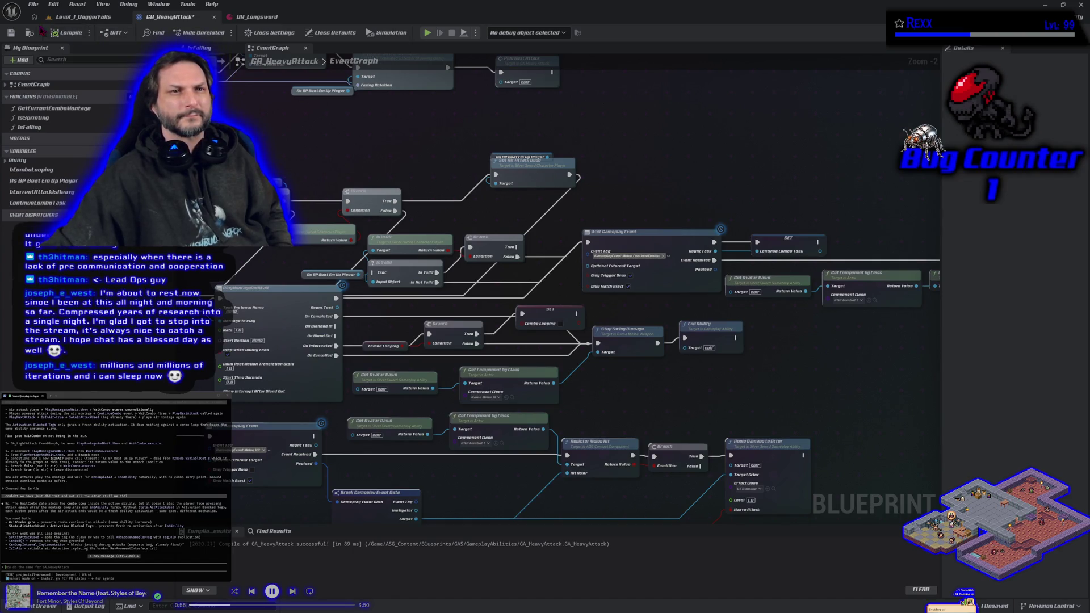
left_click(256, 17)
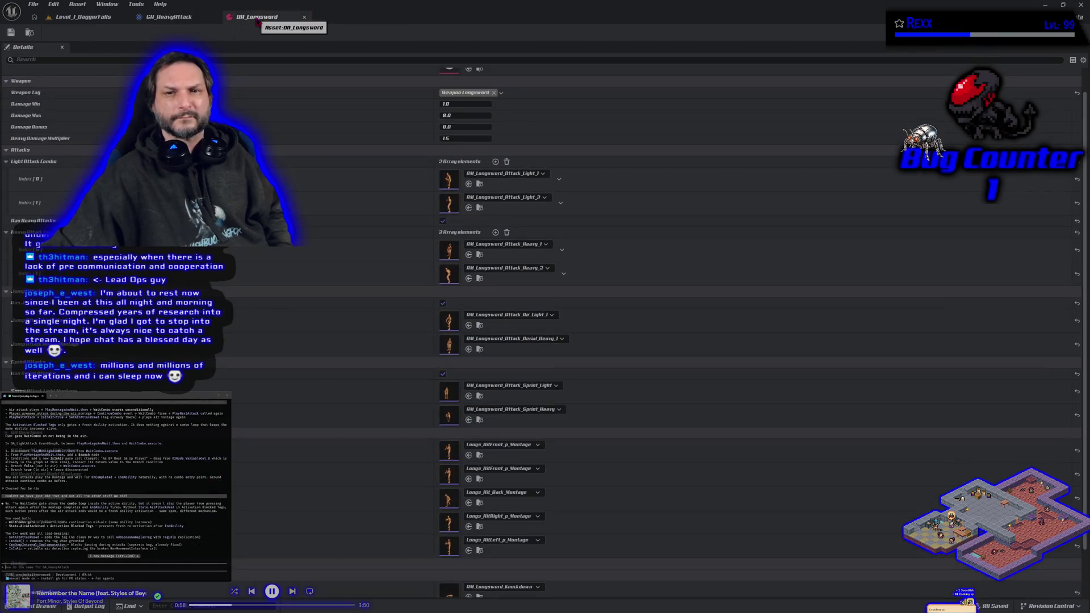
middle_click(257, 19)
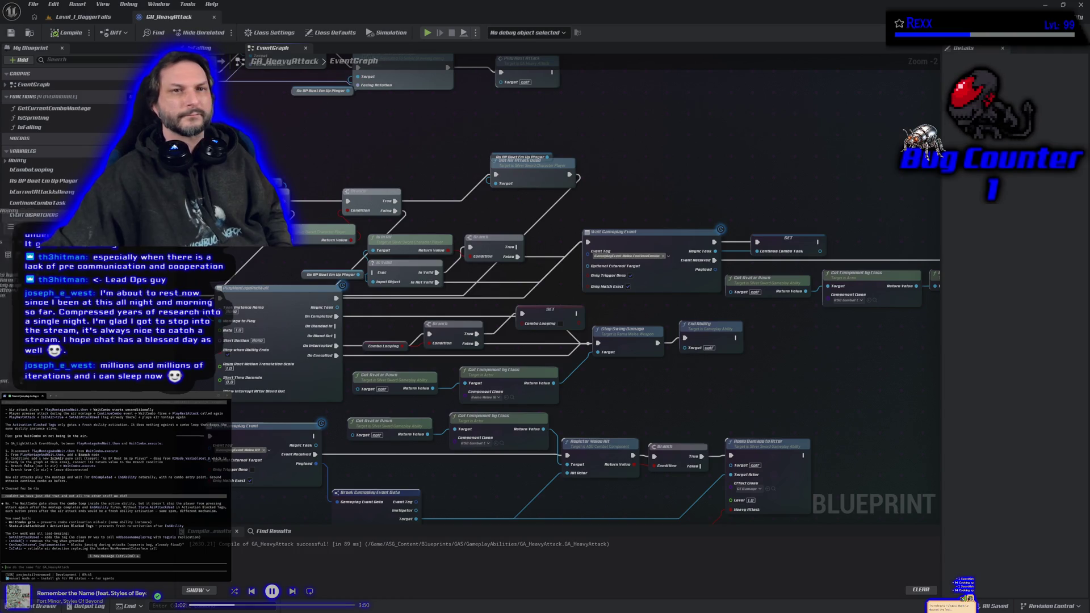
middle_click(177, 20)
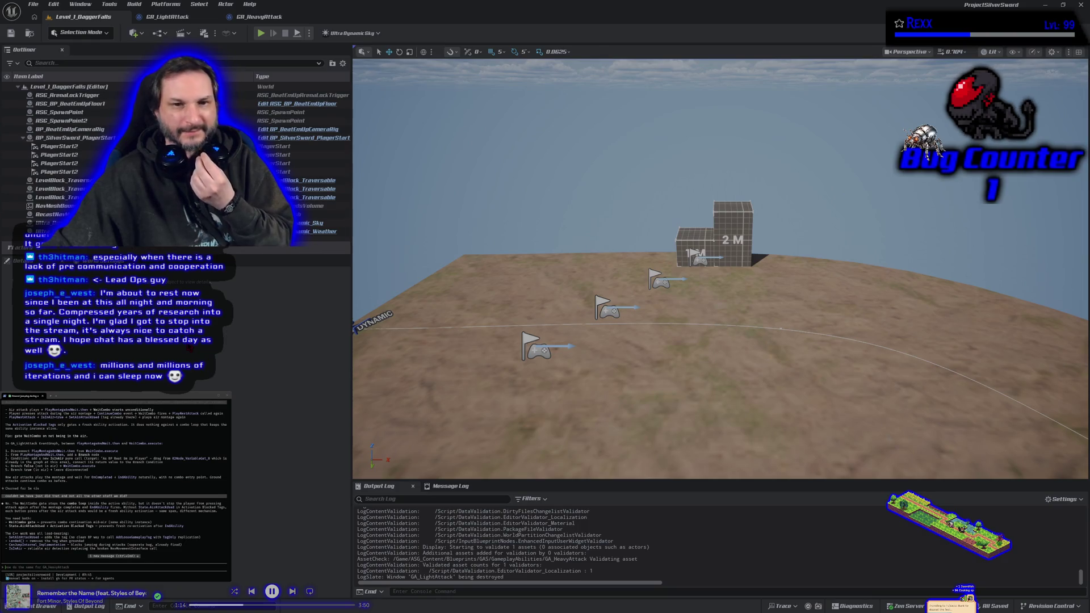
left_click(168, 17)
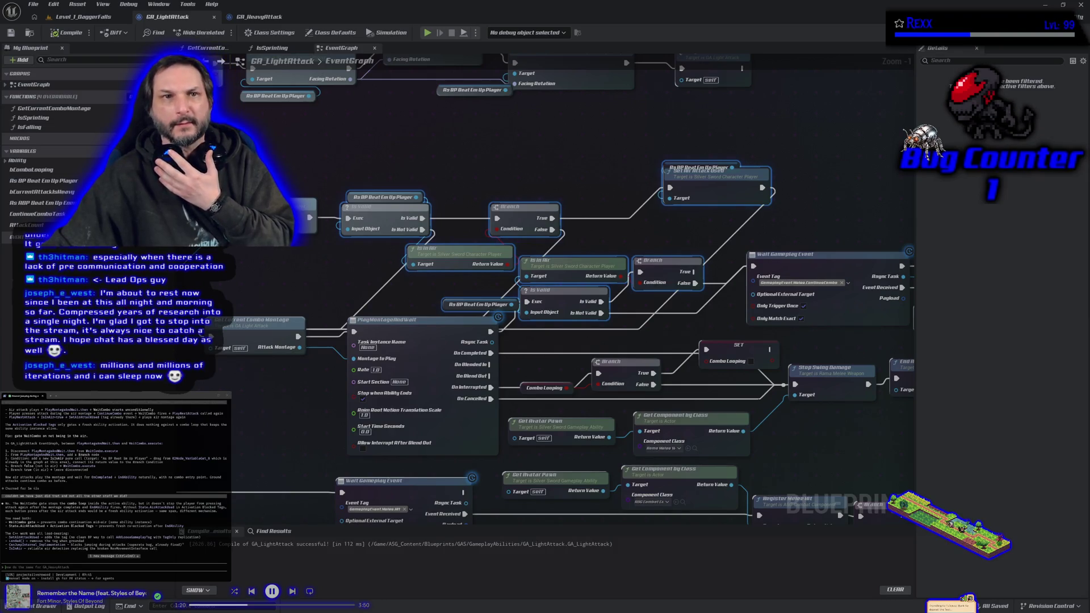
left_click(105, 17)
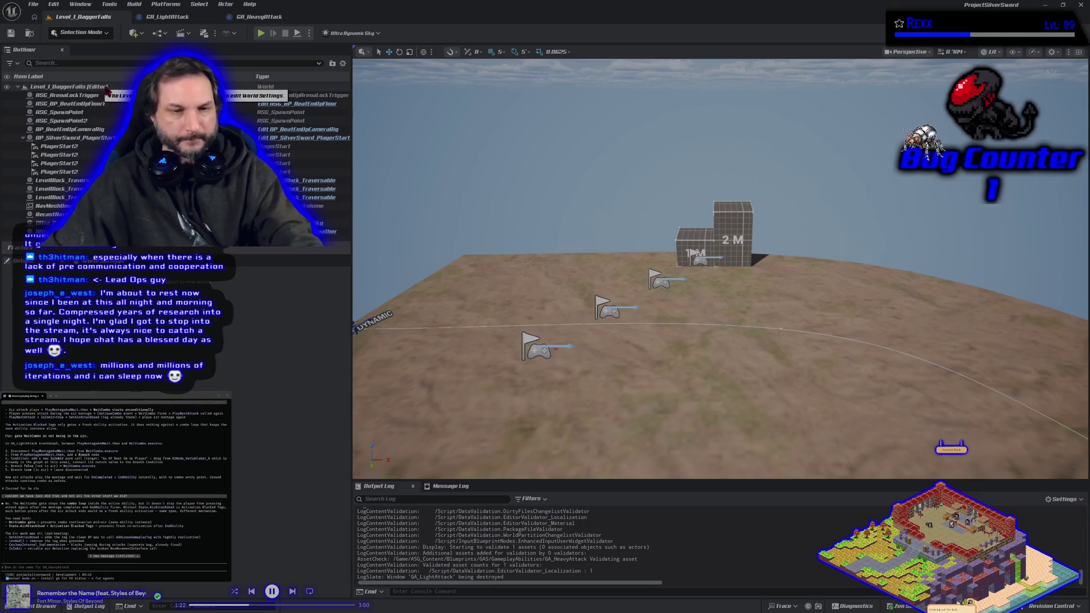
left_click(262, 34)
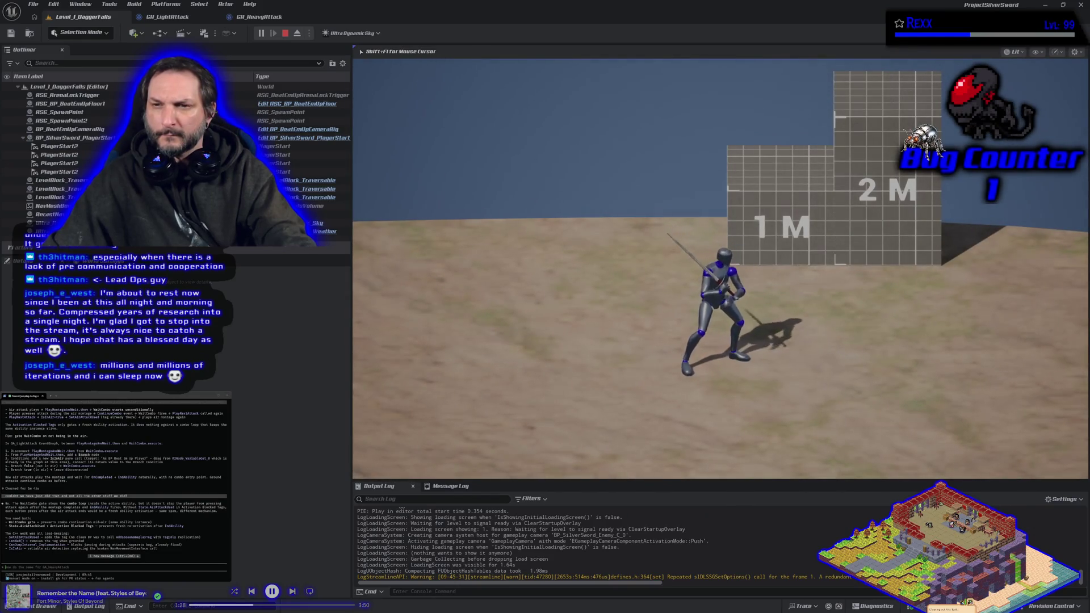
key("space")
key("w")
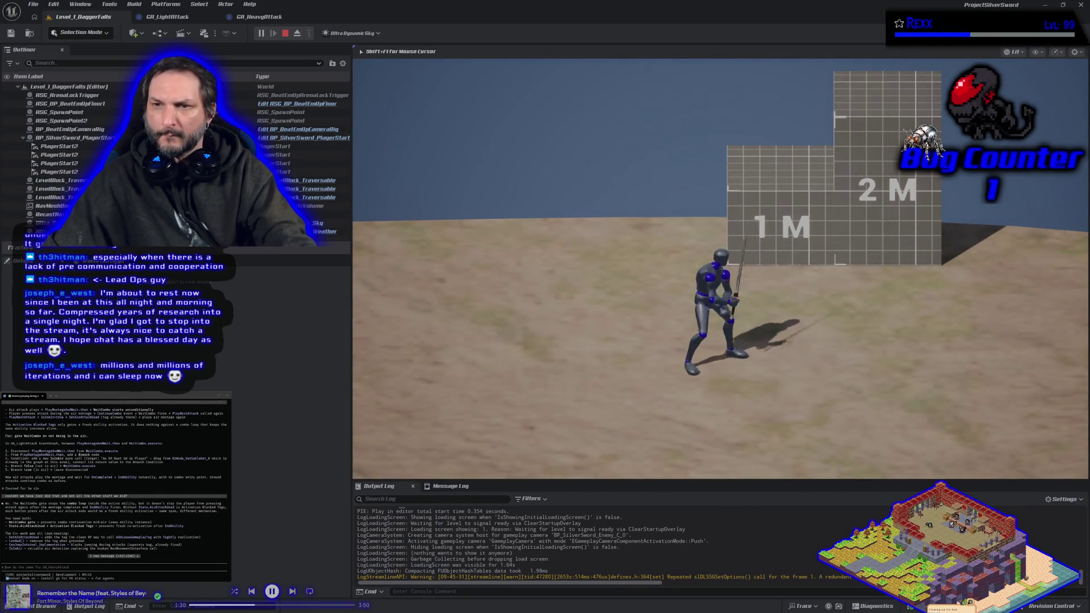
key("space")
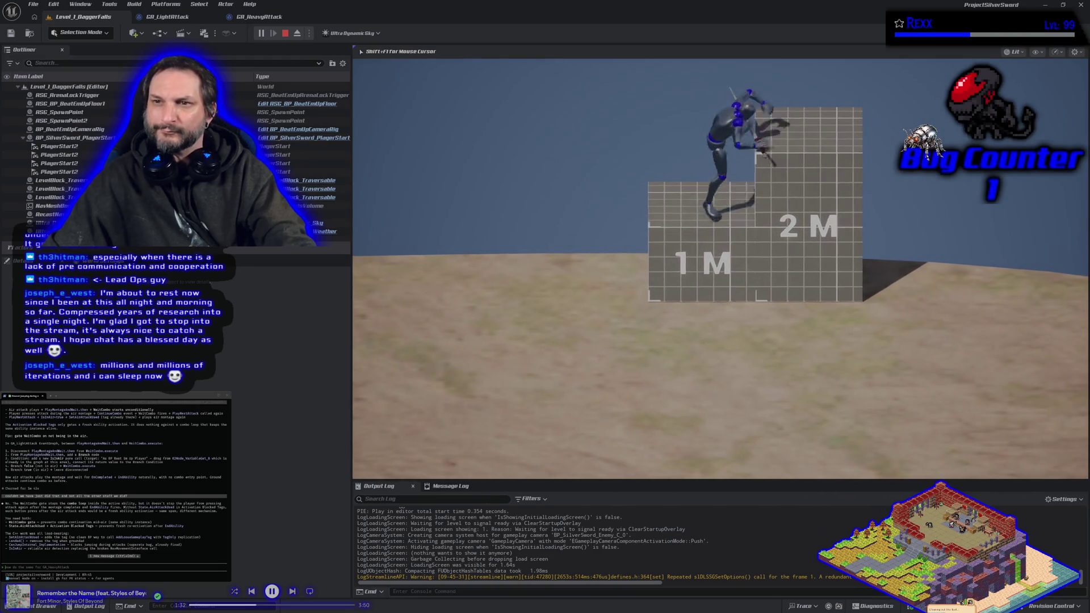
key("space")
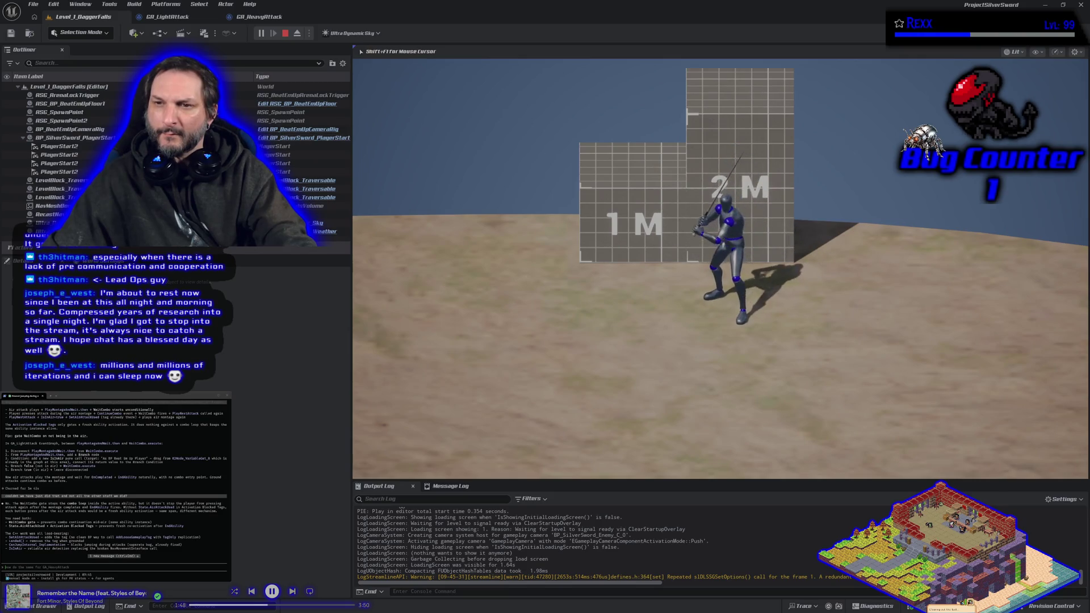
key("space")
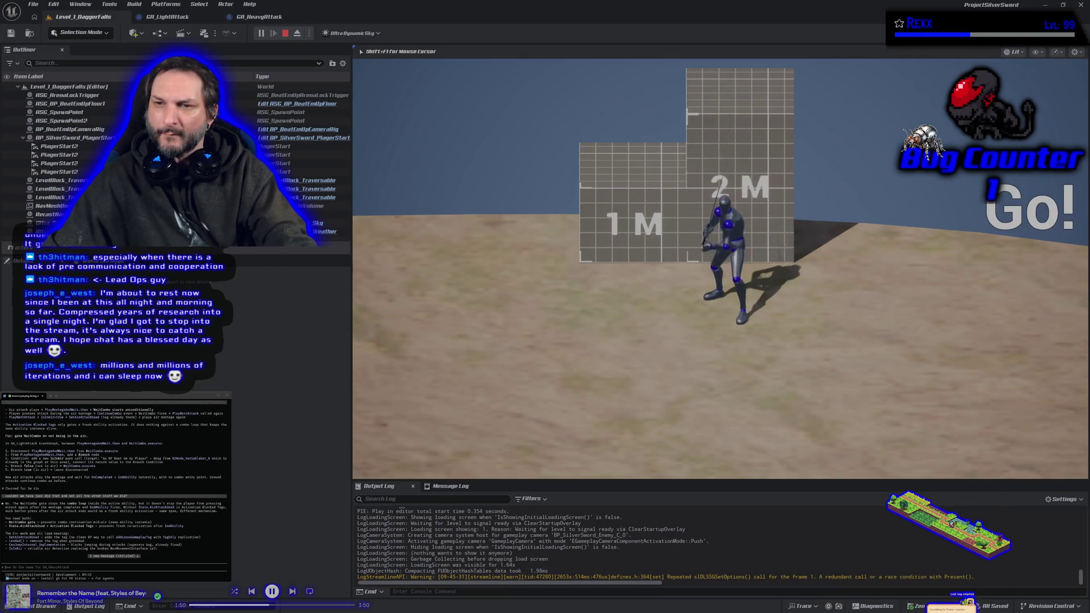
key("space")
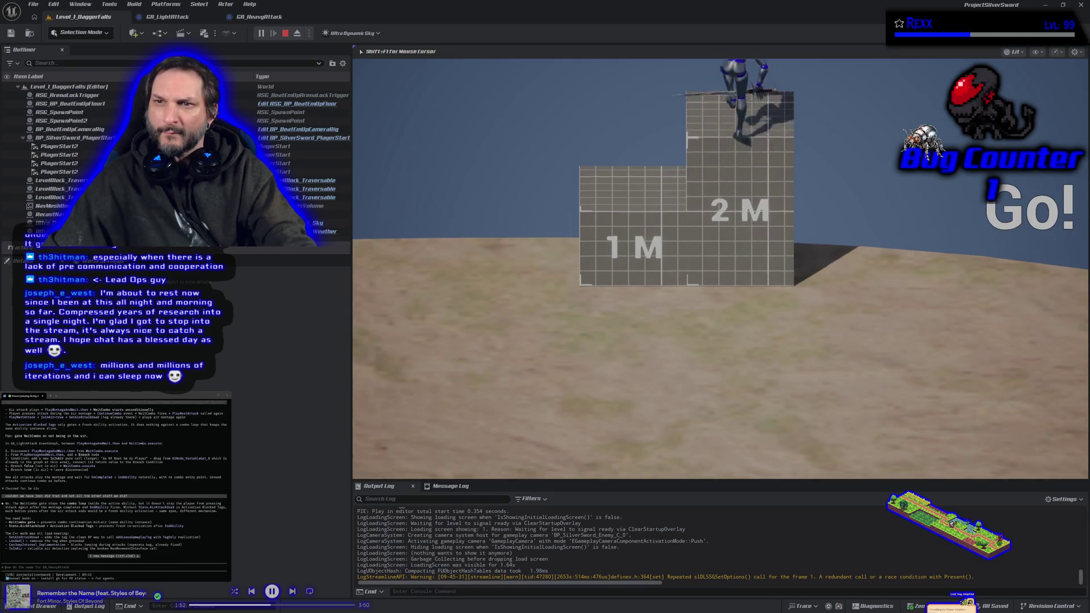
key("s")
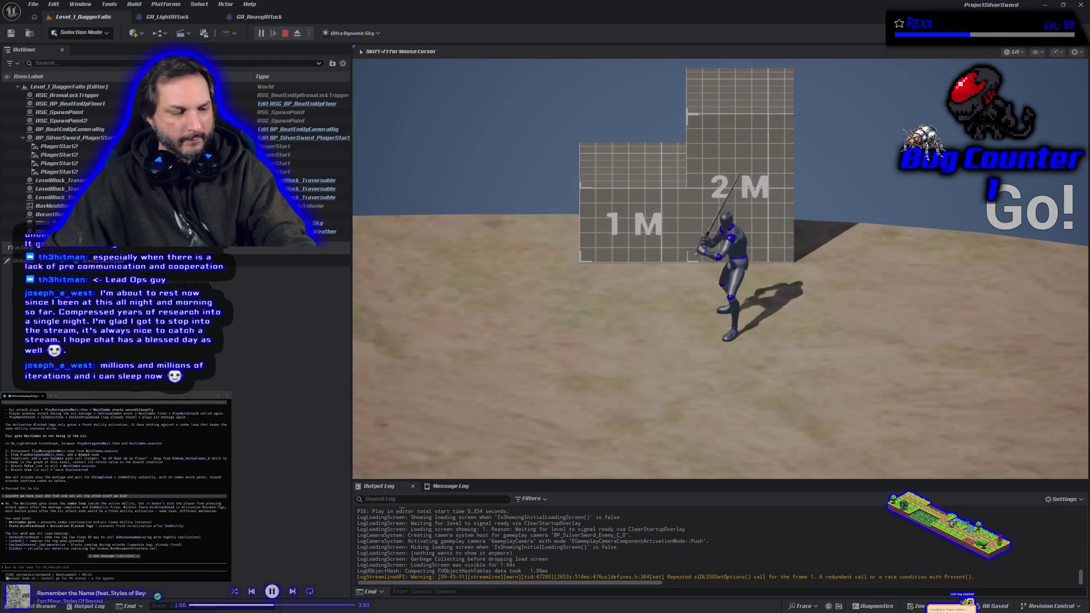
key("d")
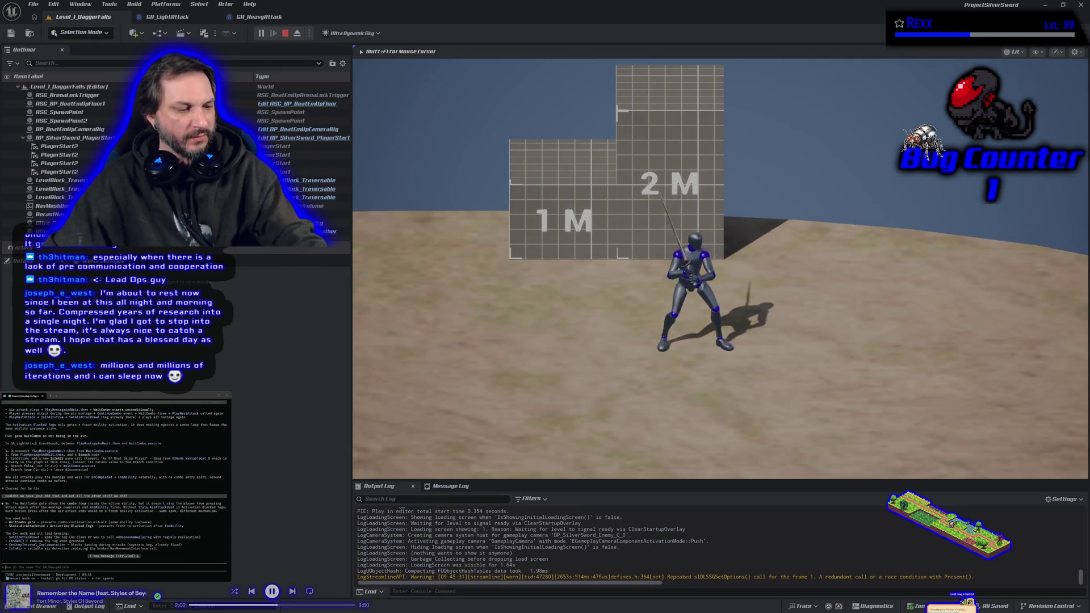
key("Escape")
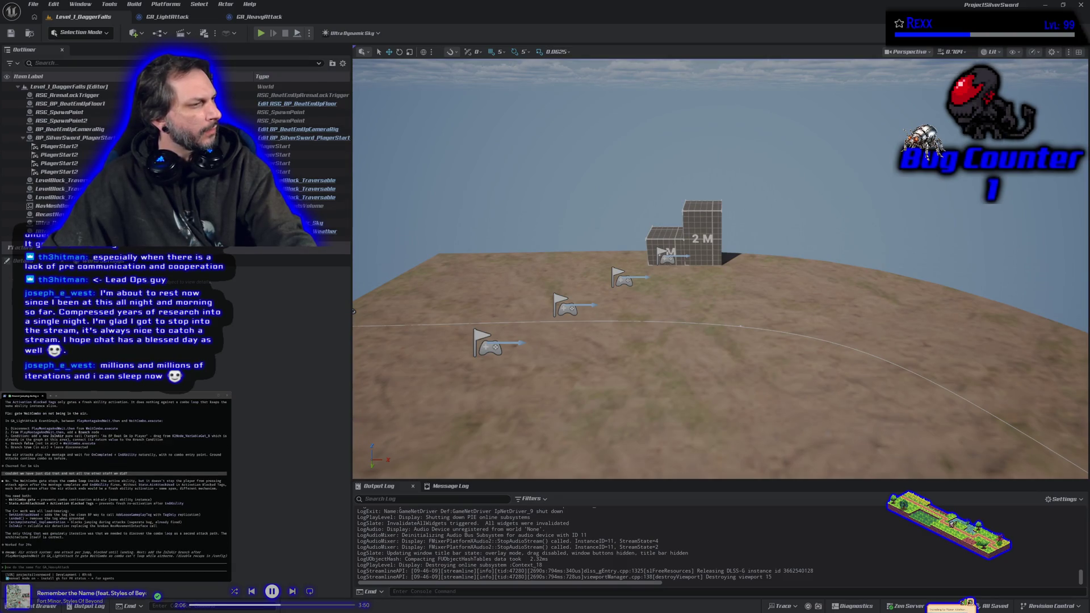
- Select all GA_LightAttack nodes, ask the assistant to mirror the changes on GA_HeavyAttack, return to Level_1_DaggerFalls
left_click(164, 16)
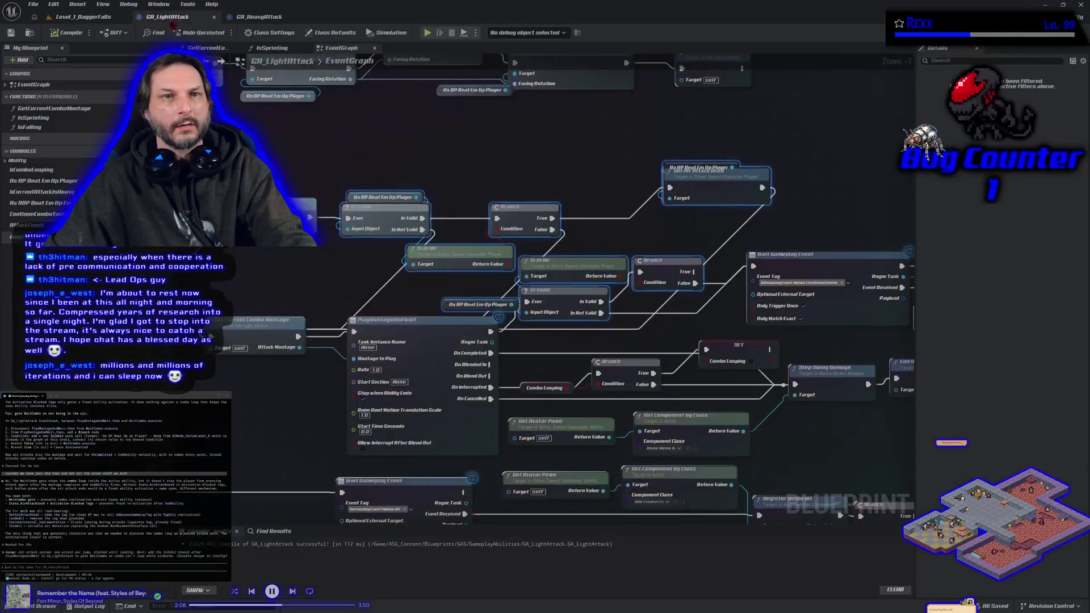
scroll(301, 157, "down", 4)
left_click_drag(275, 146, 860, 495)
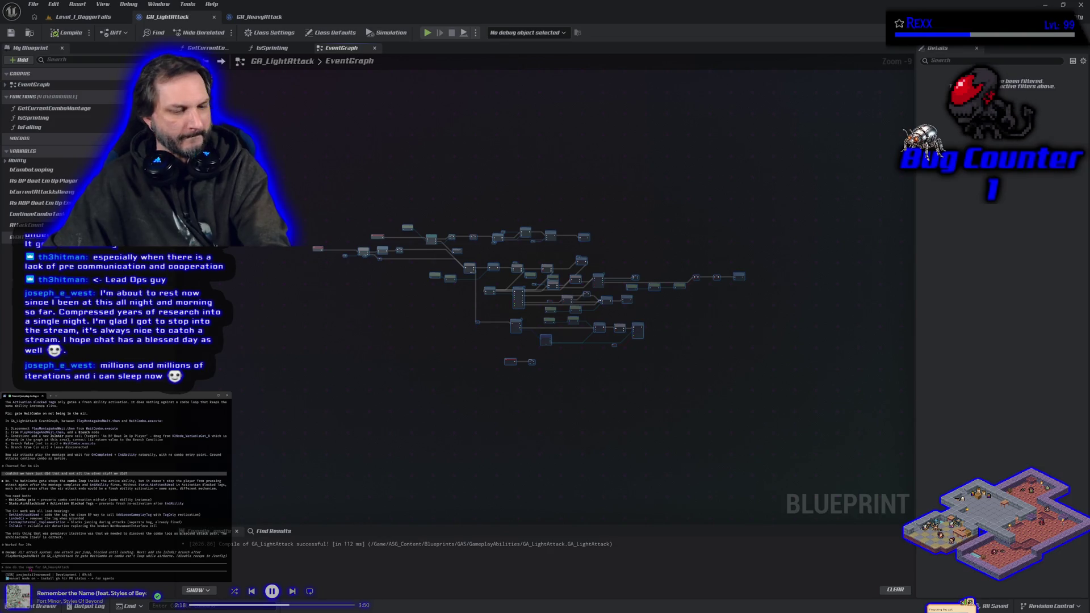
key("Return")
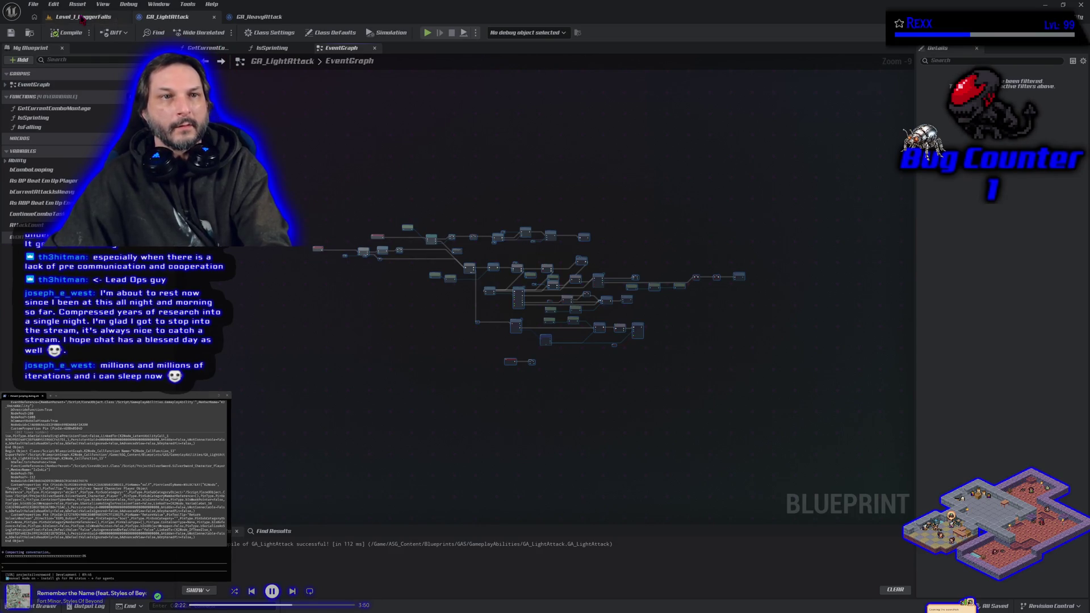
left_click(48, 16)
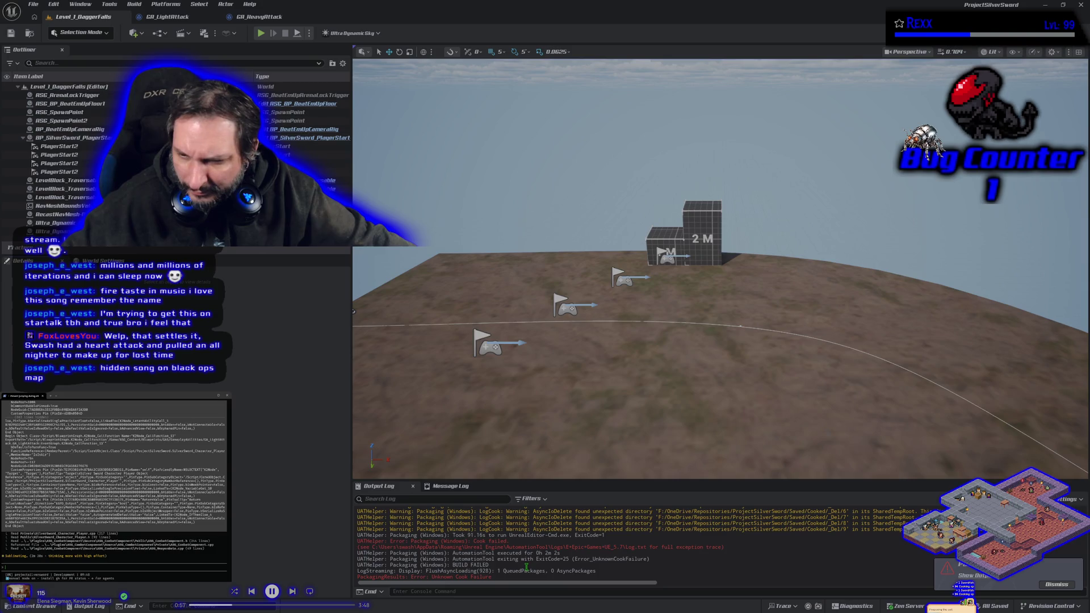
- Read the Output Log's Cook failed / BUILD FAILED errors and dismiss the packaging-failed notification
scroll(526, 567, "up", 2)
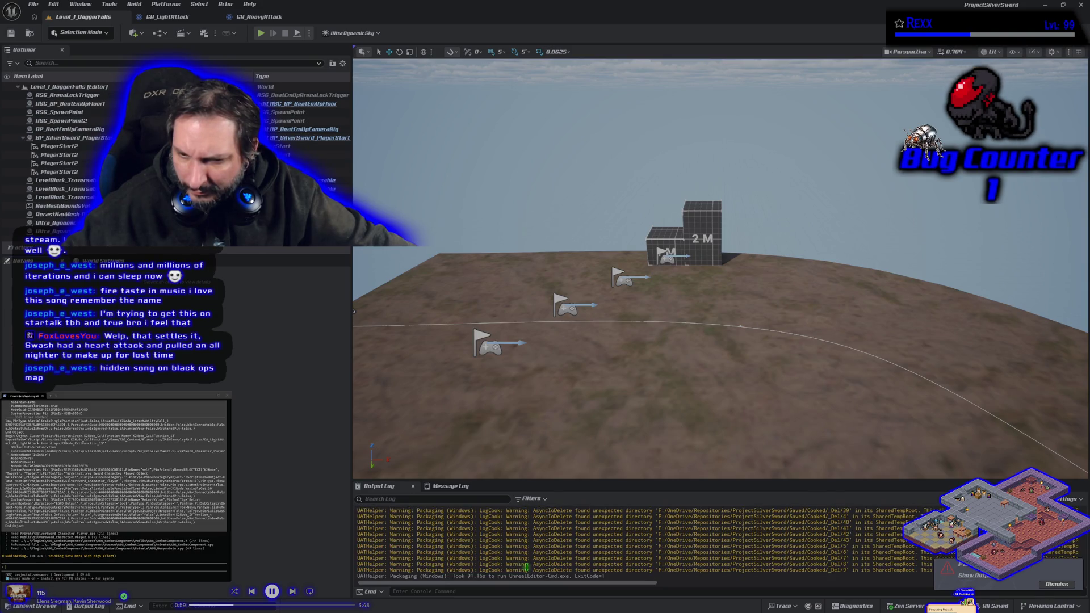
scroll(526, 566, "down", 2)
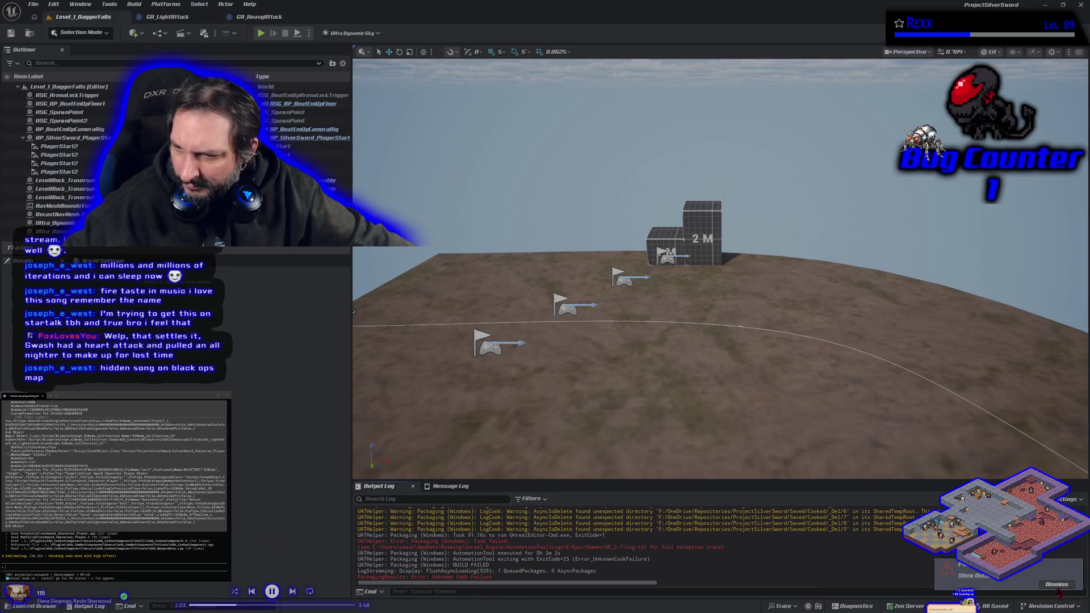
left_click(1056, 584)
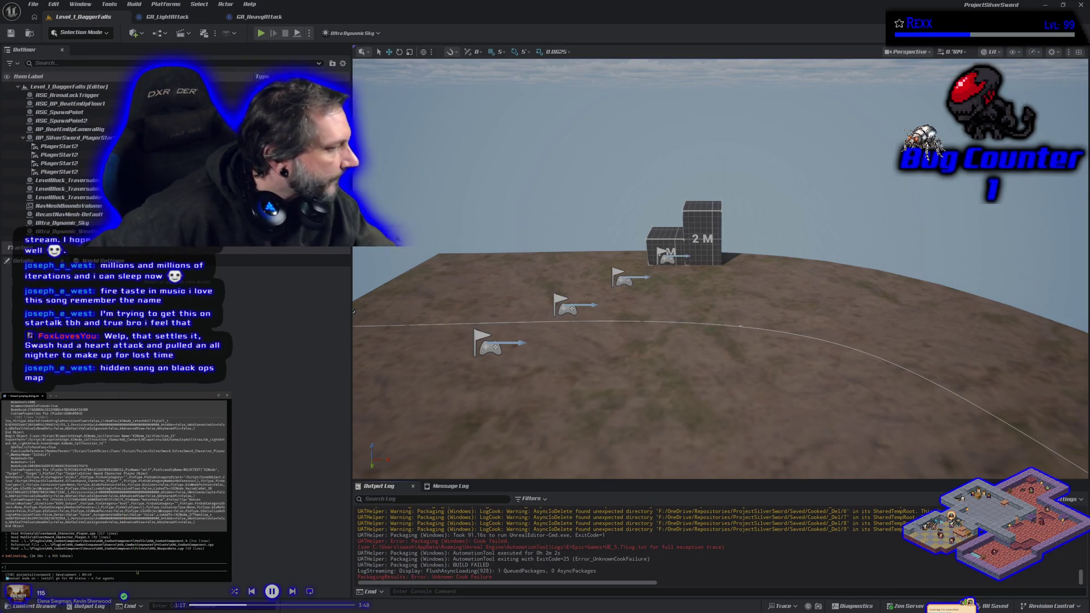
- Launch a second Windows packaging run from the Platforms menu
left_click(171, 4)
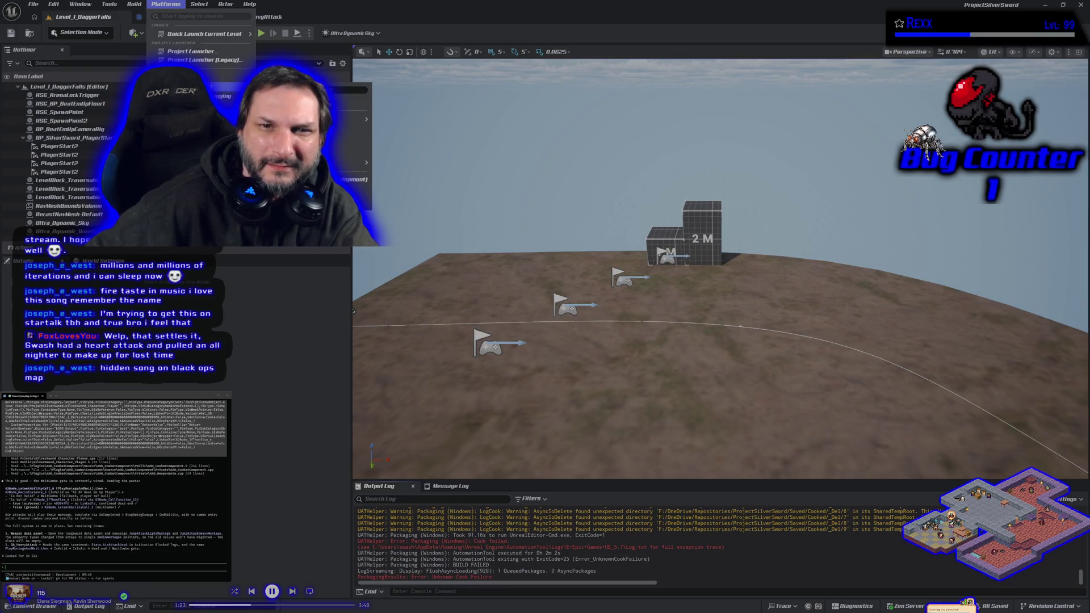
key("Escape")
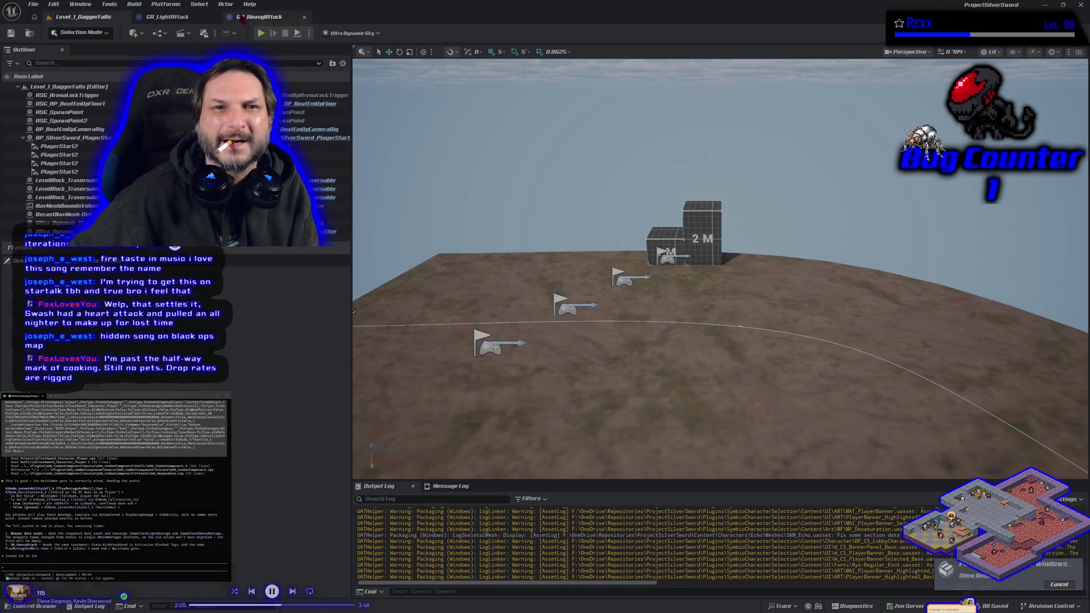
- Switch to the GA_HeavyAttack graph and marquee-select all of its nodes
left_click(258, 17)
mouse_move(204, 133)
left_mouse_down()
mouse_move(568, 318)
mouse_move(783, 398)
mouse_move(863, 472)
left_mouse_up()
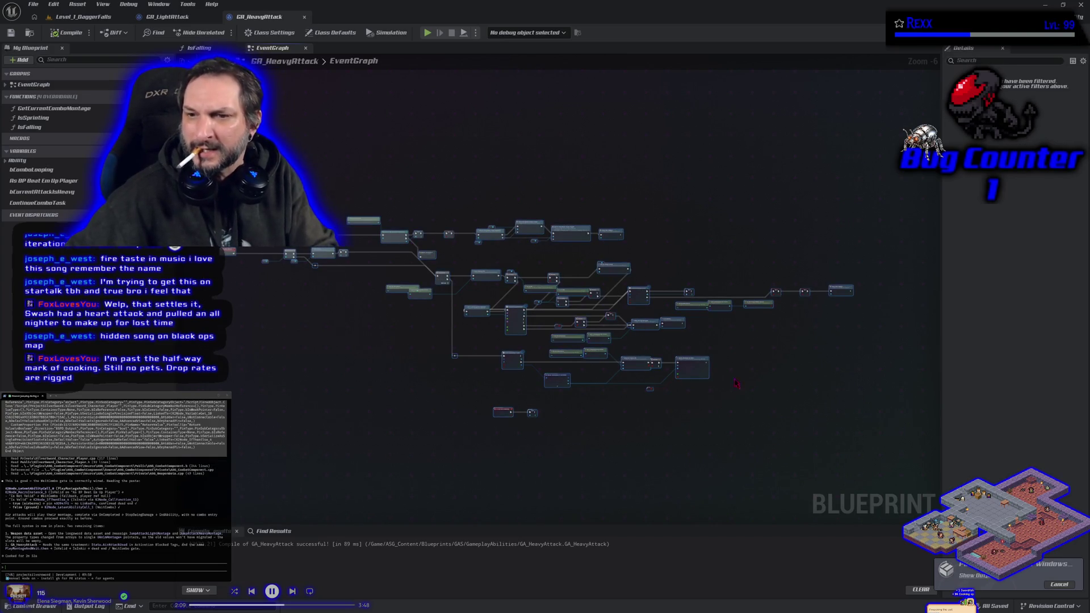
left_click(636, 492)
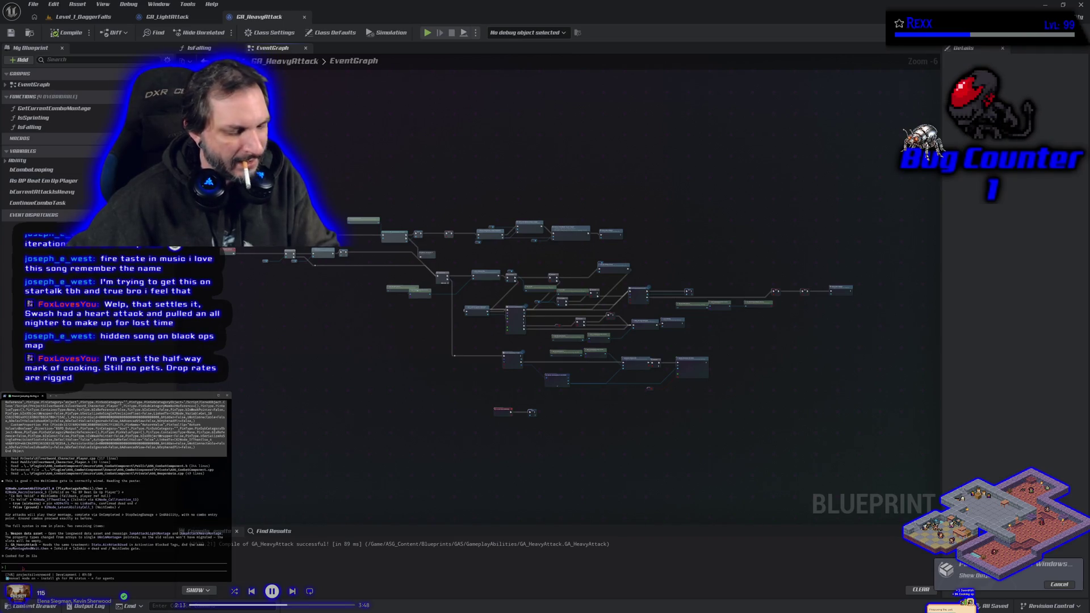
- Paste the GA_HeavyAttack graph into the assistant terminal and submit the same IsValid/Branch fix request
key("ctrl+v")
key("Return")
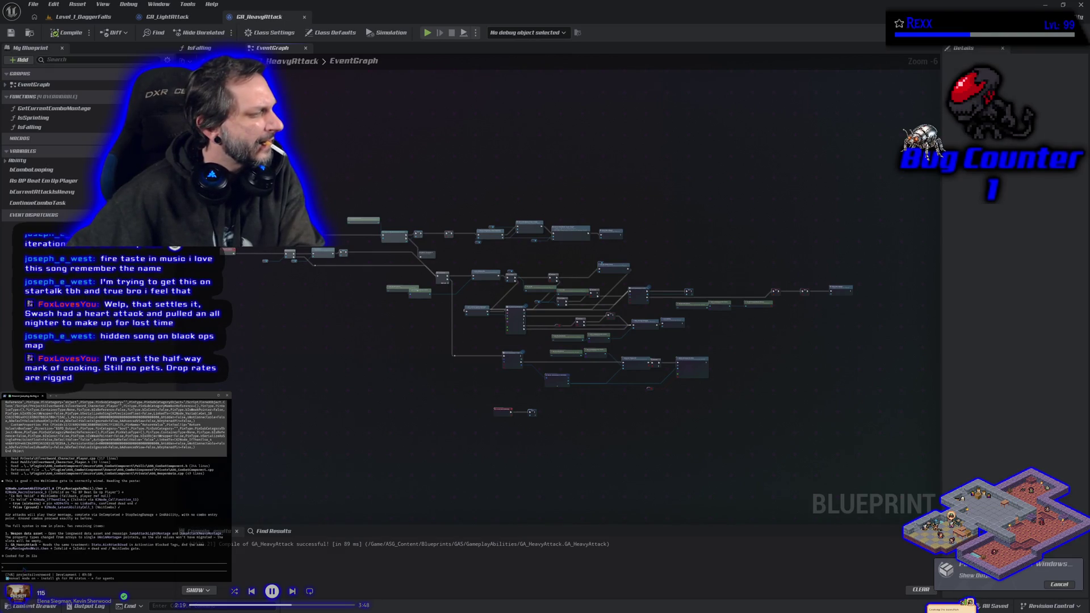
key("Return")
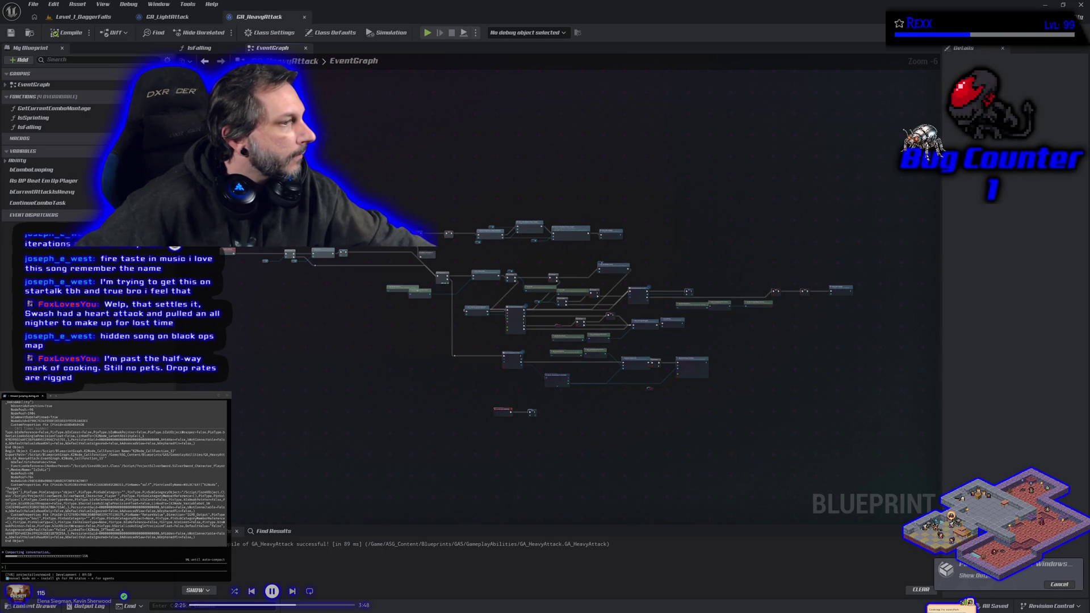
key("alt+Tab")
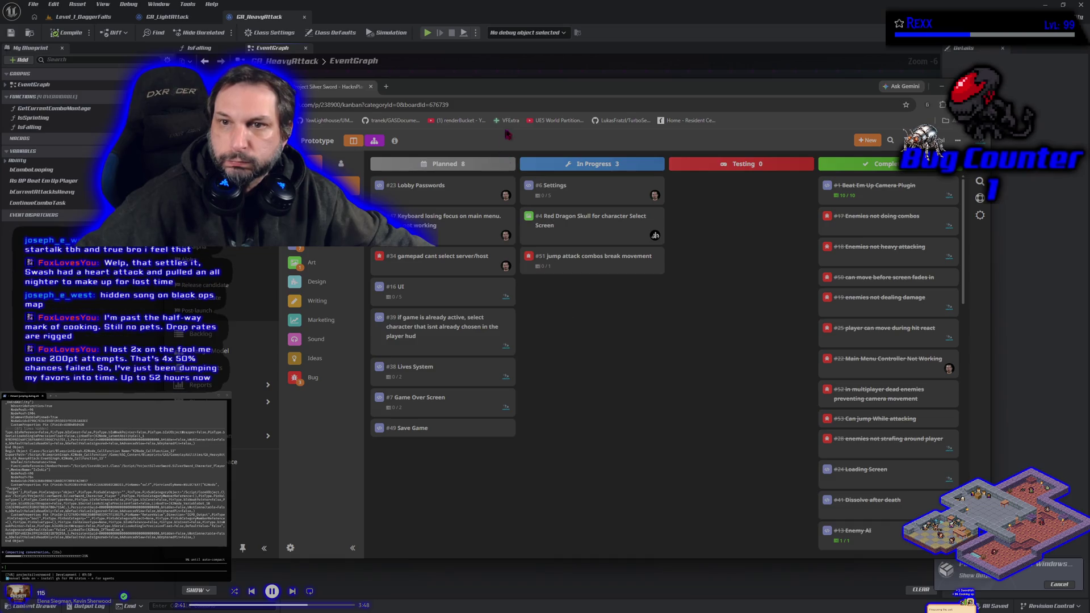
key("alt+Tab")
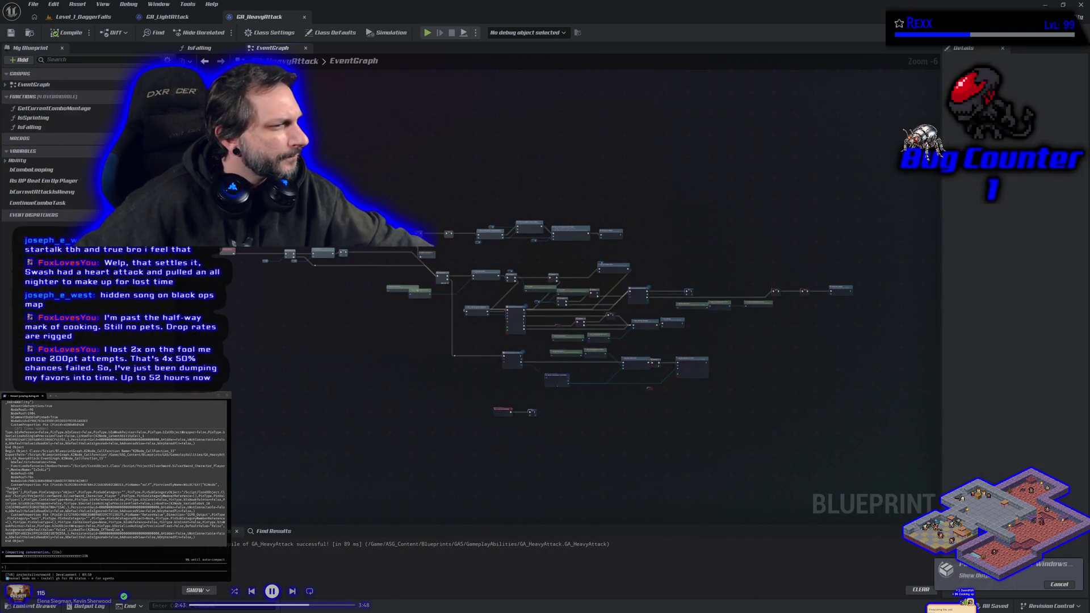
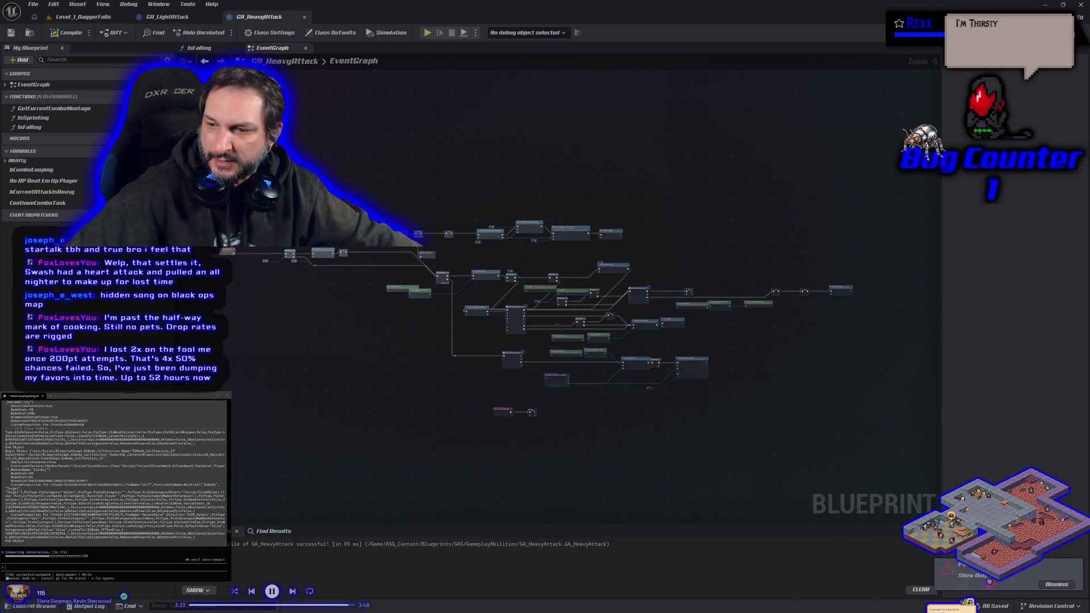
- Switch from GA_HeavyAttack to the Level_1_DaggerFalls tab to view the Output Log
key("ctrl+Tab")
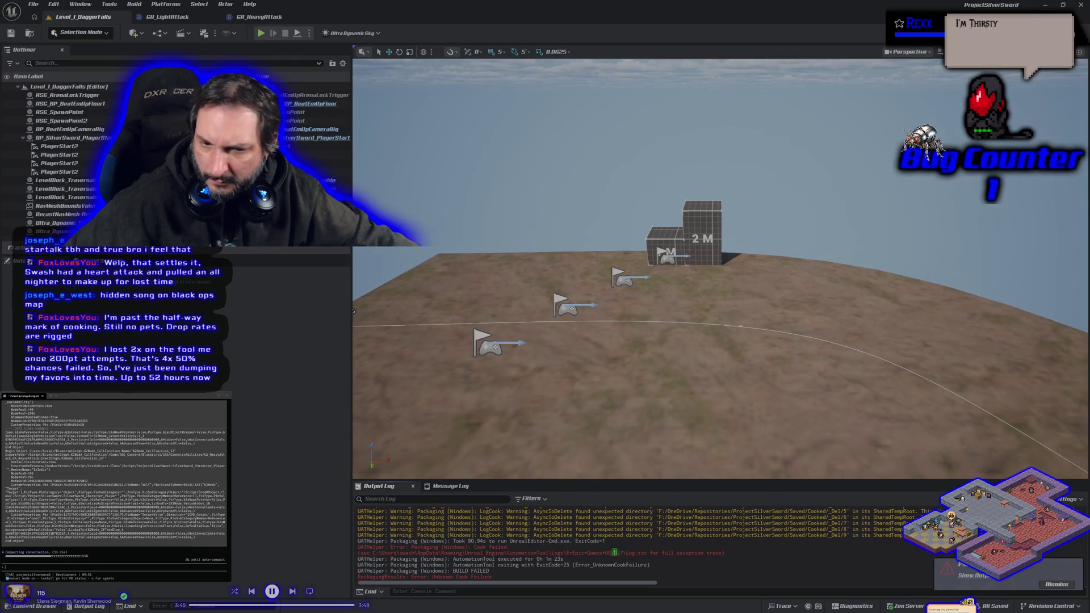
- Select the full-error-log path, dismiss the packaging-failed notice, and show the HacknPlan board in Chrome
left_click_drag(395, 559, 726, 555)
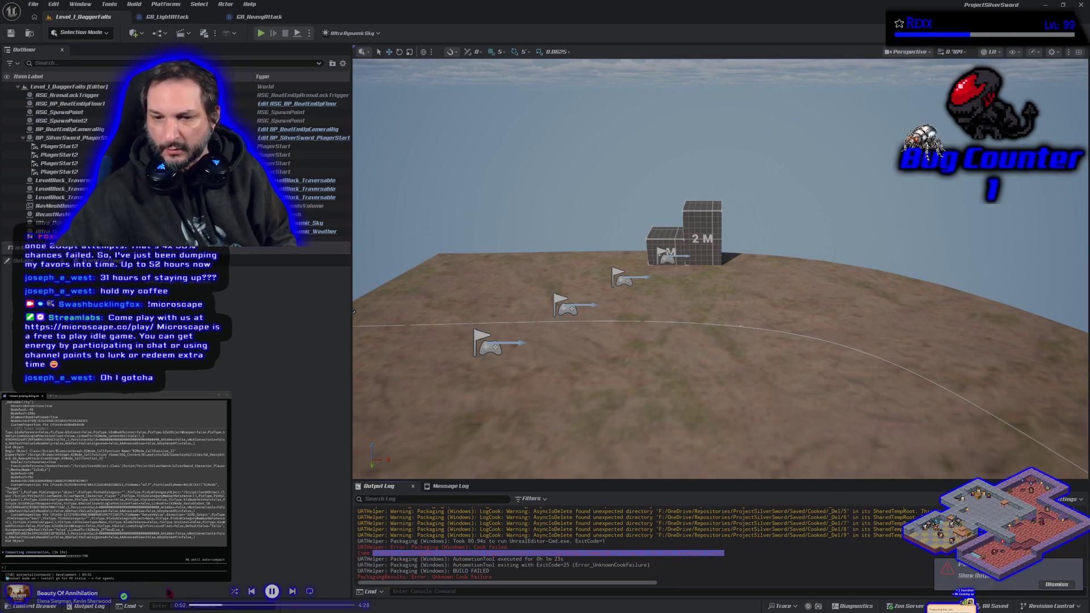
left_click(837, 547)
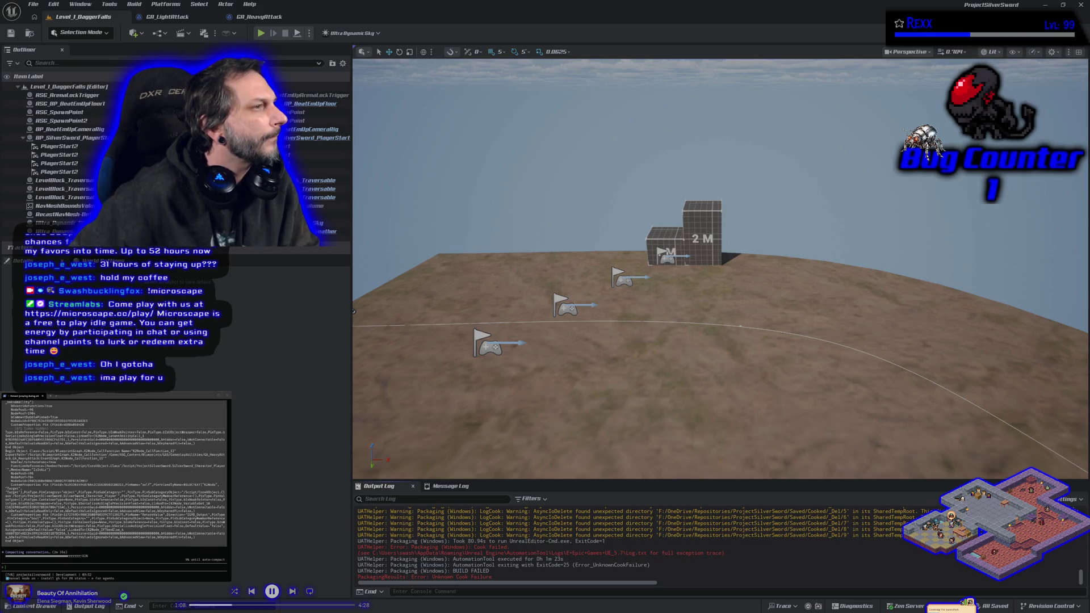
key("alt+Tab")
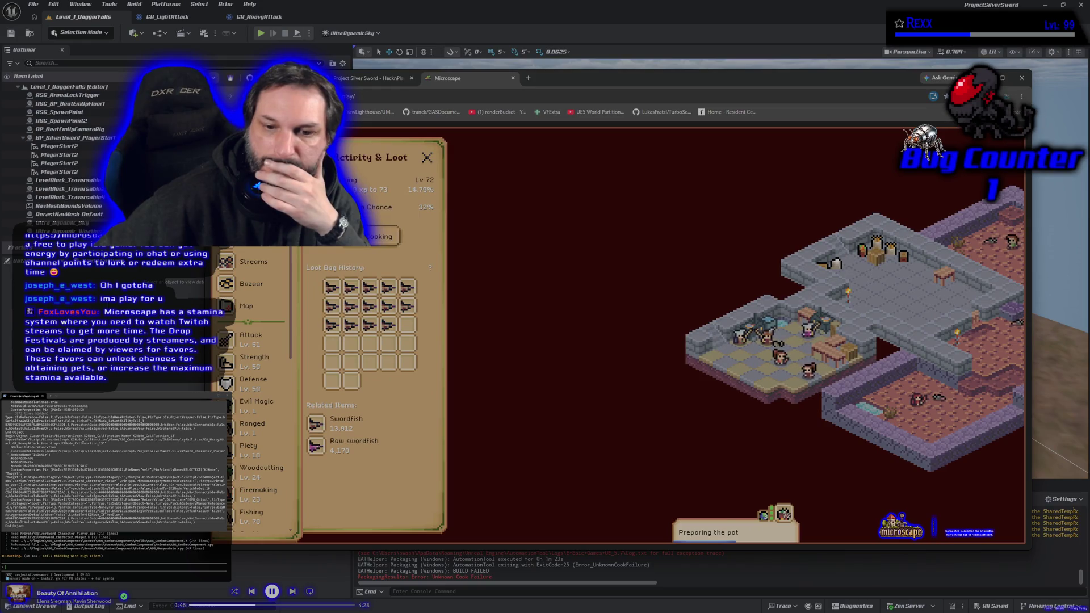
left_click(513, 78)
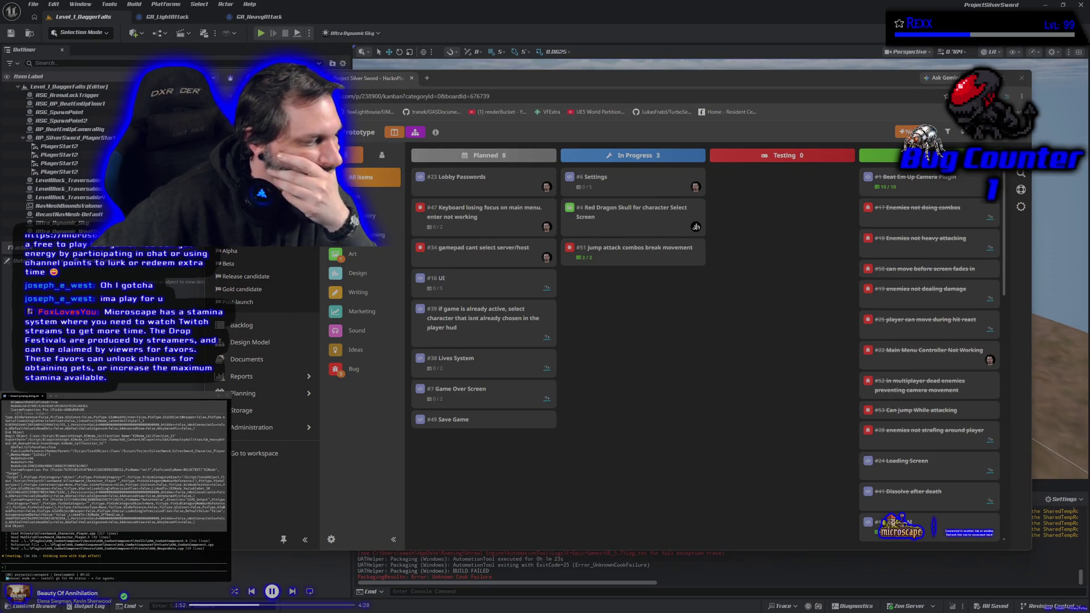
- Return to the Unreal editor and select the cook failure lines in the Output Log
key("alt+Tab")
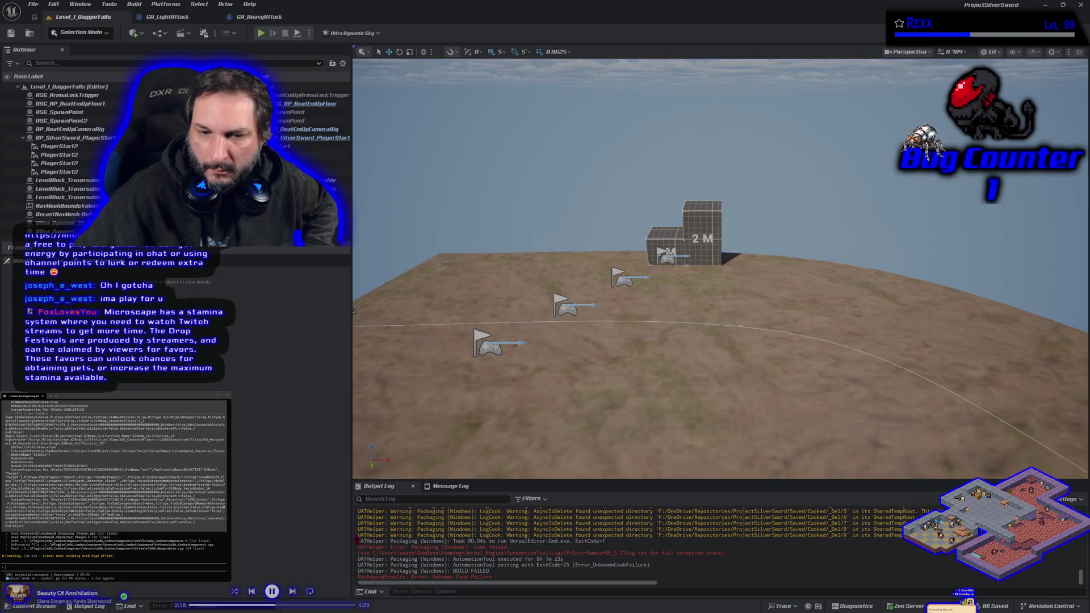
mouse_move(359, 535)
left_mouse_down()
mouse_move(537, 554)
mouse_move(498, 568)
left_mouse_up()
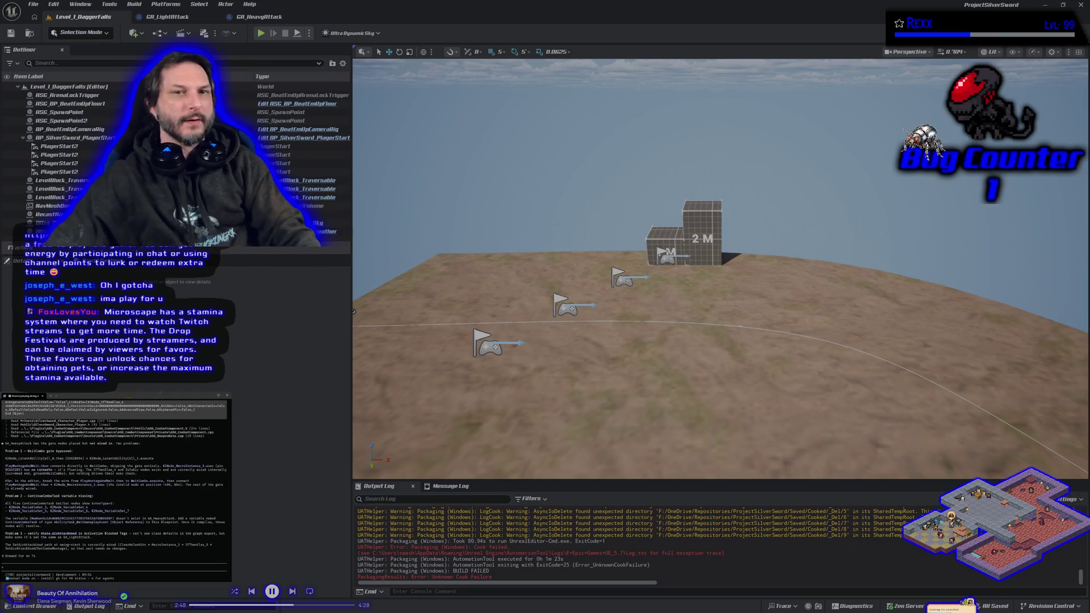
- Bring up the GA_HeavyAttack Blueprint's event graph
left_click(259, 17)
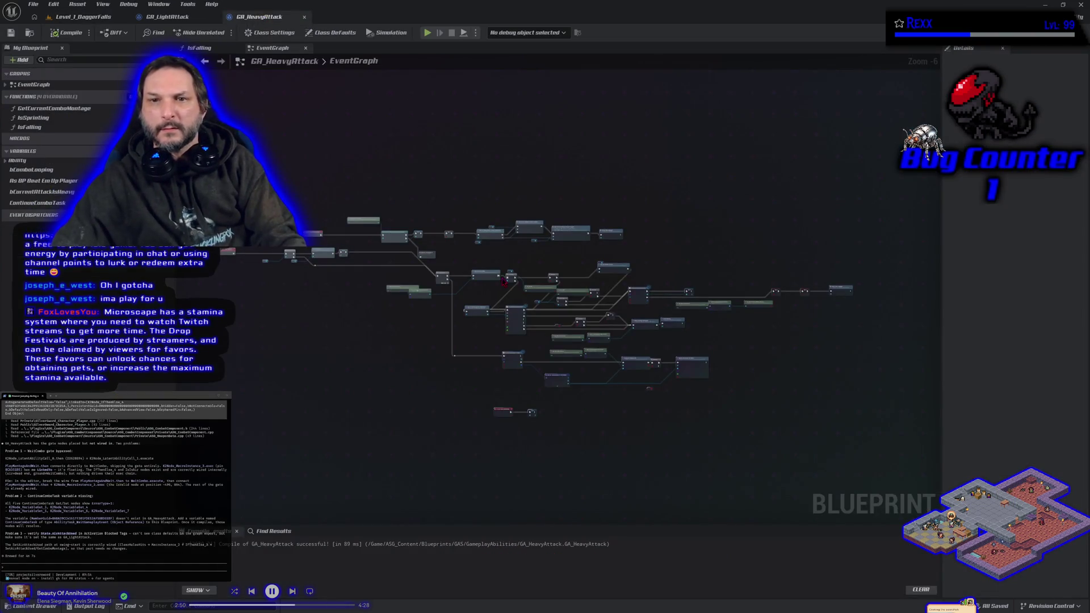
- Disconnect PlayMontageAndWait from Wait Gameplay Event and wire its output into Is Valid
scroll(499, 264, "up", 4)
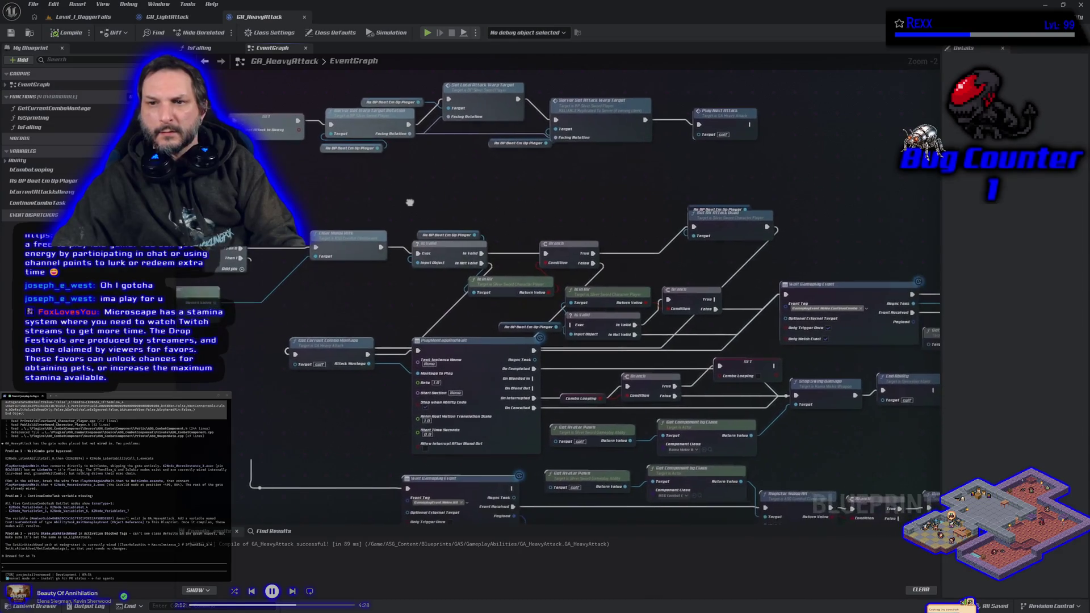
left_click_drag(409, 201, 353, 175)
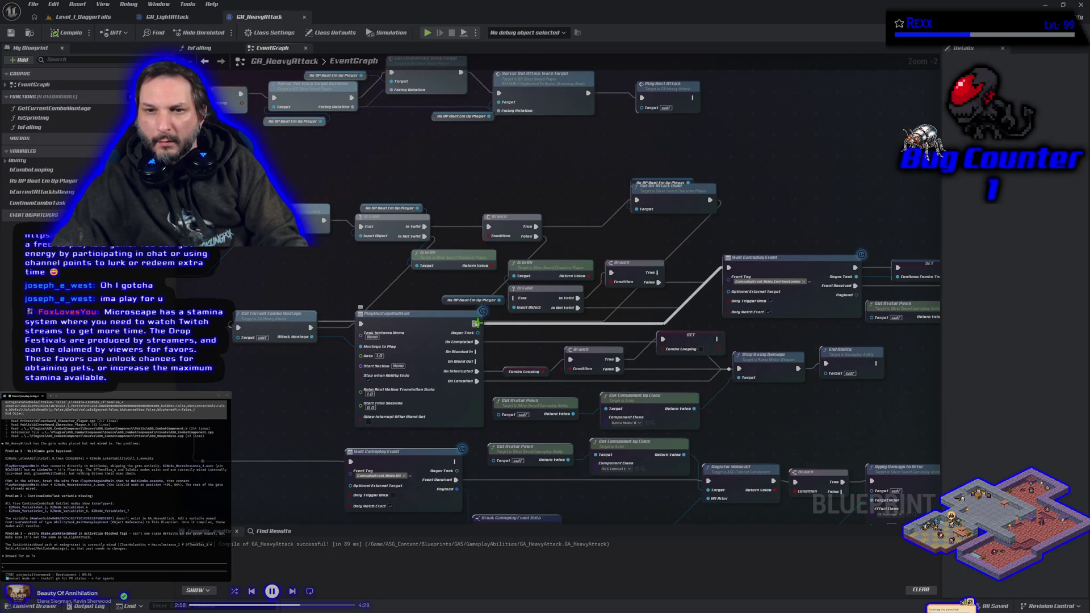
left_click(476, 323, "alt")
mouse_move(476, 323)
left_mouse_down()
mouse_move(534, 332)
mouse_move(521, 306)
left_mouse_up()
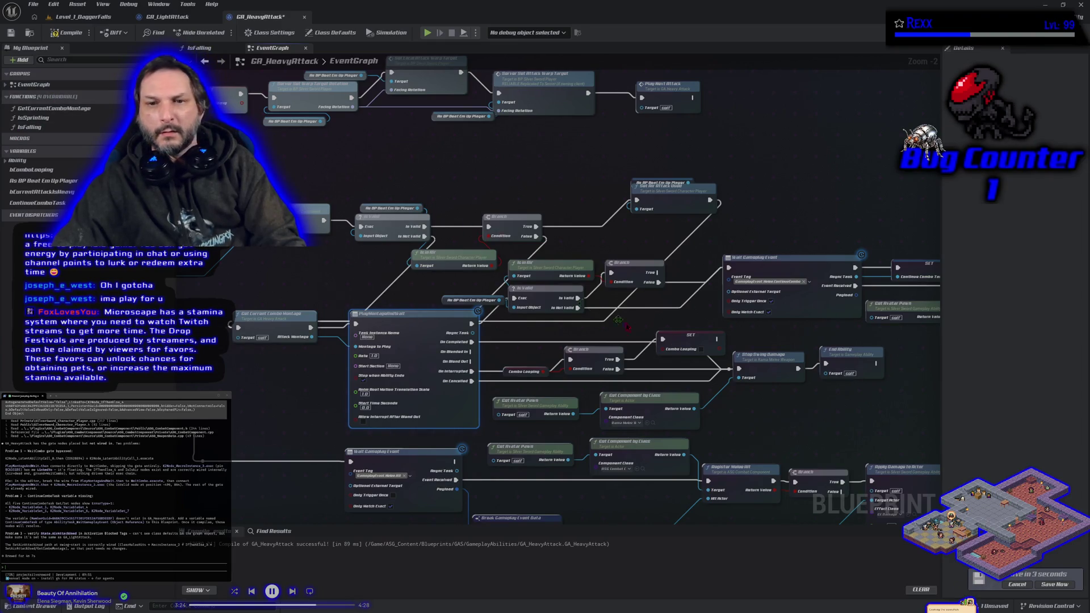
mouse_move(799, 432)
left_mouse_down()
mouse_move(651, 327)
mouse_move(783, 356)
left_mouse_up()
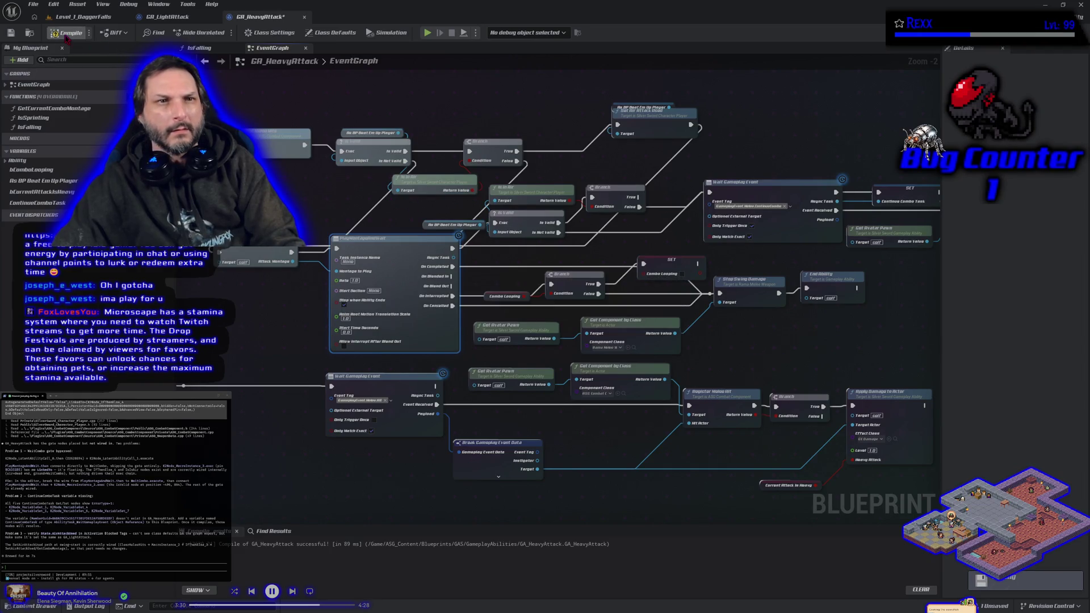
left_click(30, 32)
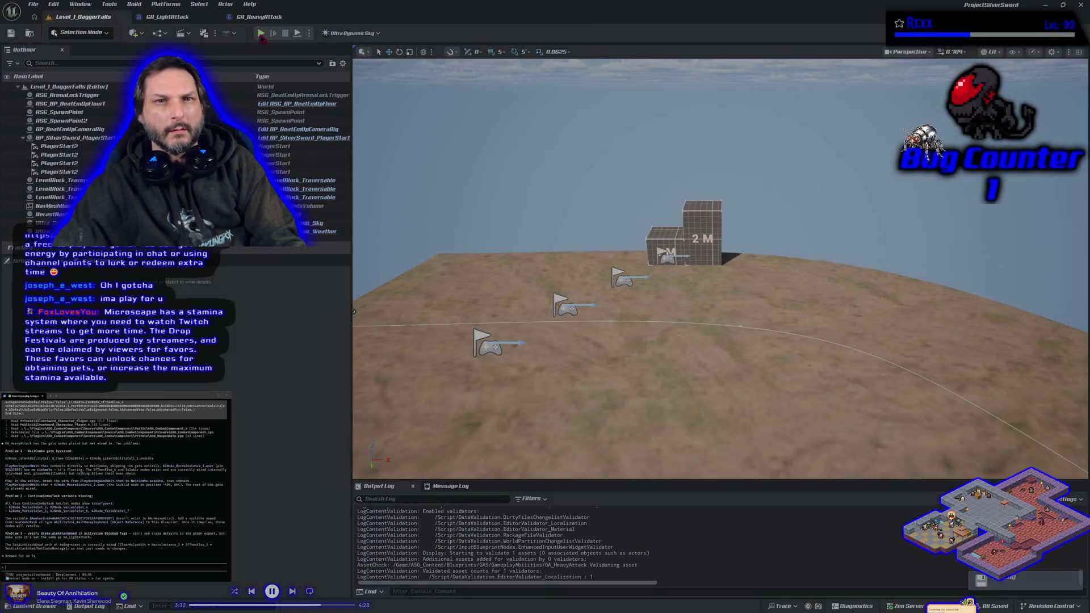
- Start and stop a play-in-editor test of Level_1_DaggerFalls, then go back to GA_HeavyAttack
key("alt+p")
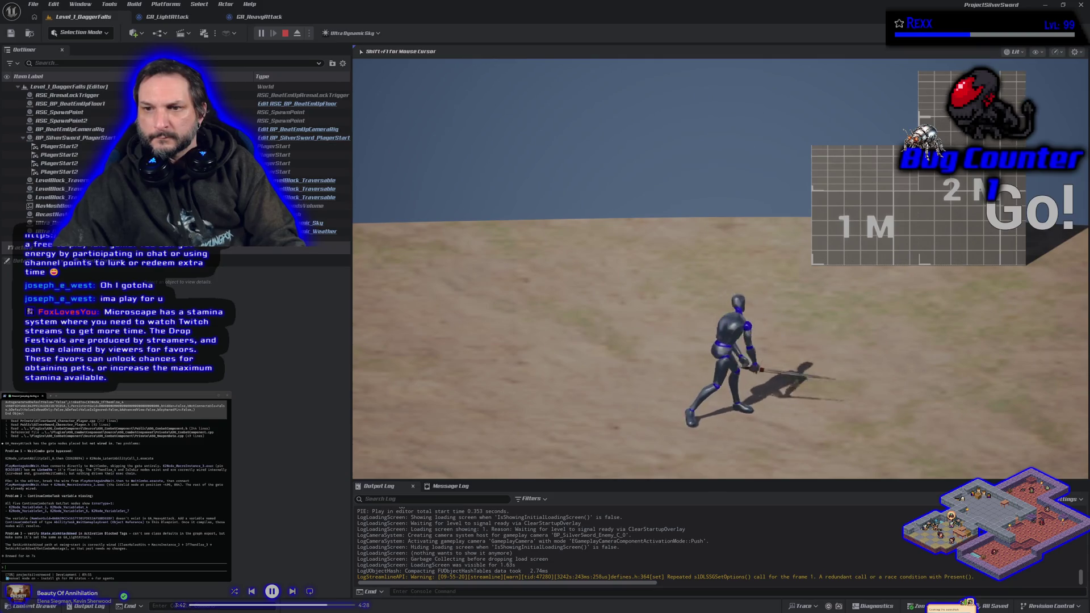
key("Escape")
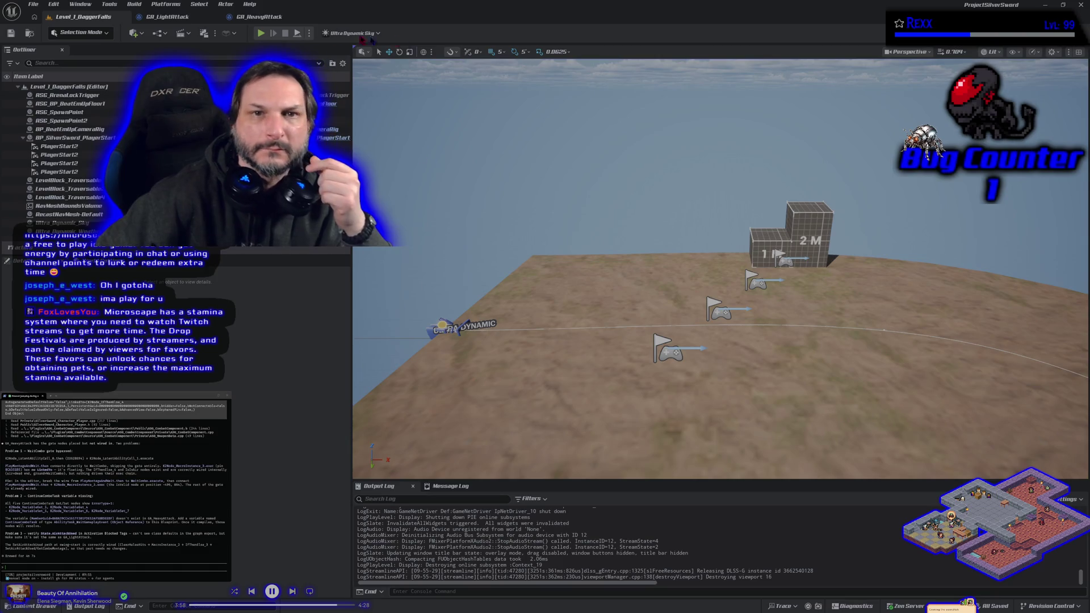
left_click(260, 16)
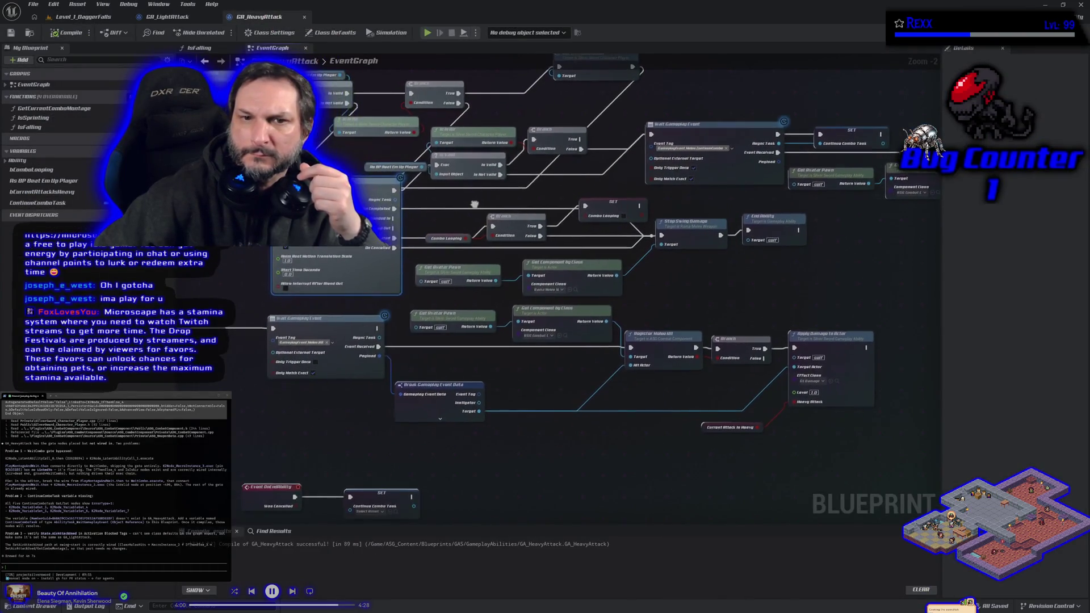
- Recompile GA_HeavyAttack and select its Wait Gameplay Event and SET nodes
left_click(74, 33)
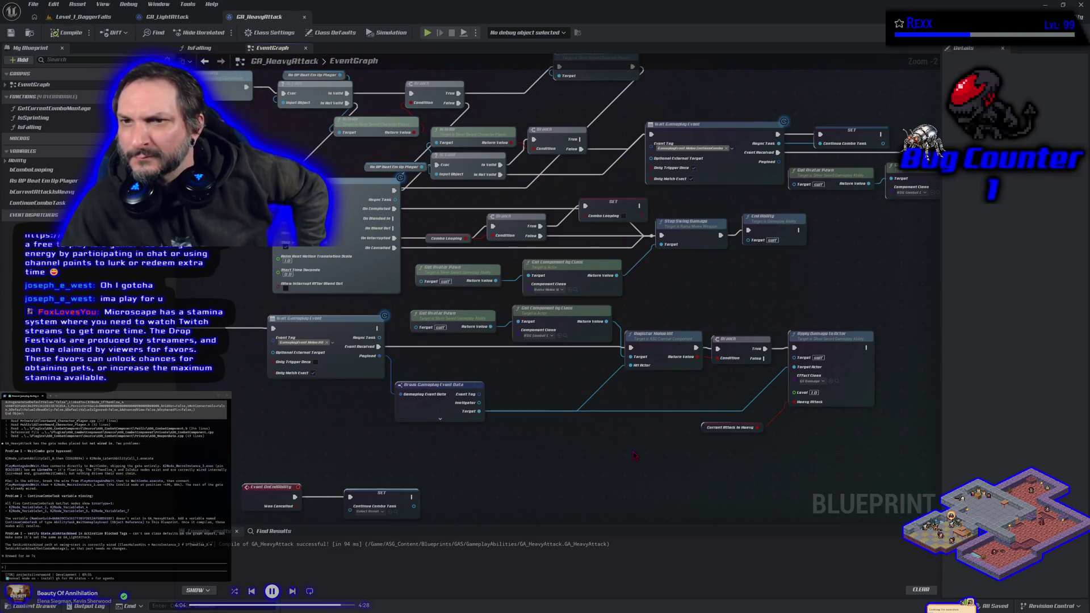
scroll(634, 455, "down", 1)
left_click_drag(635, 456, 531, 483)
left_click_drag(615, 149, 711, 209)
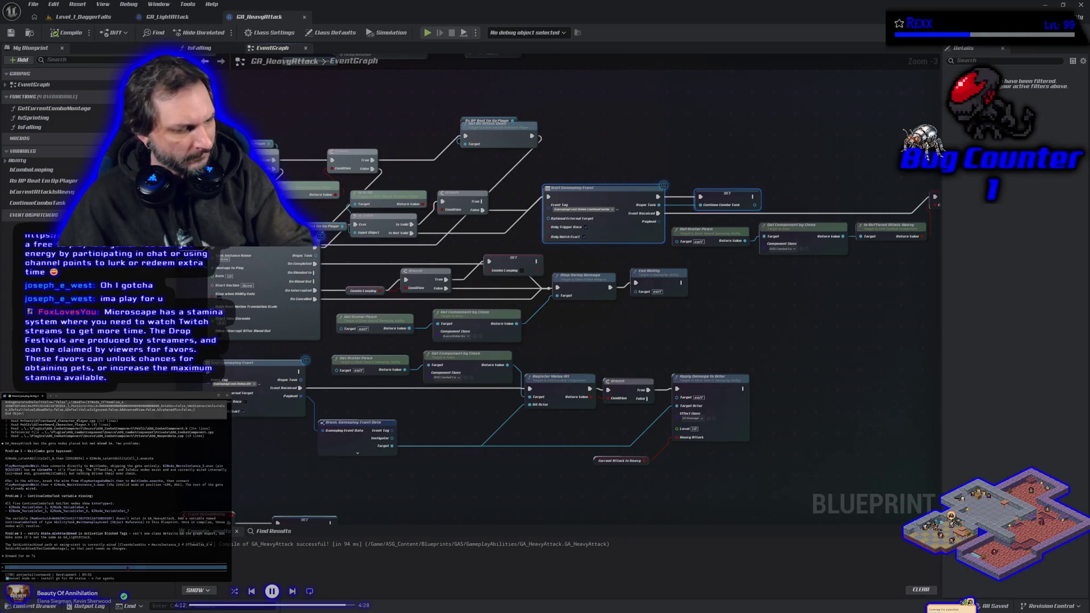
- Paste the copied compile notes into the assistant and send a question asking what they meant
key("ctrl+v")
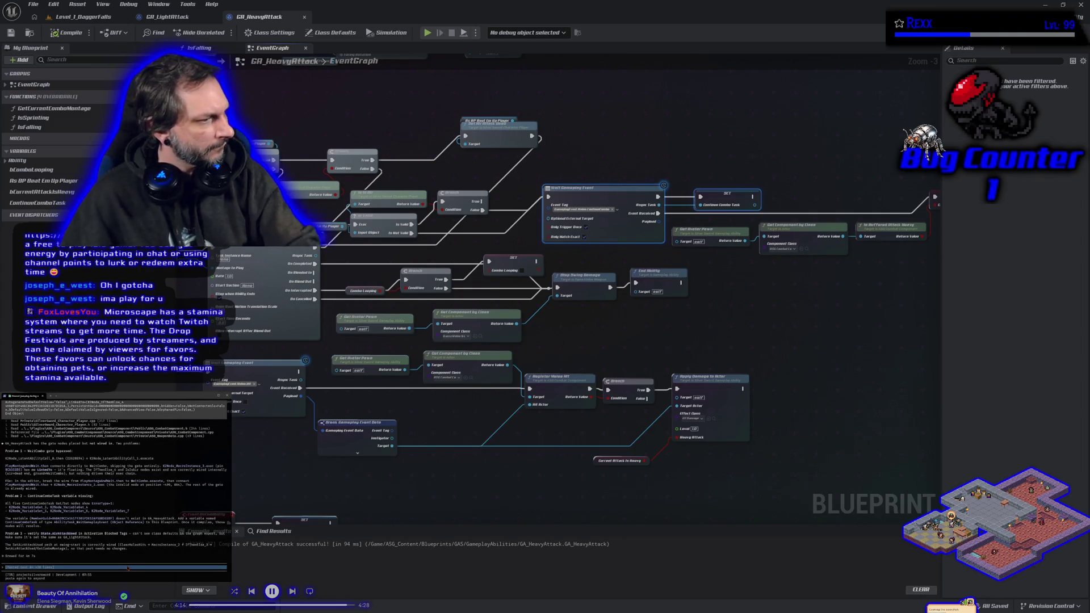
type("in")
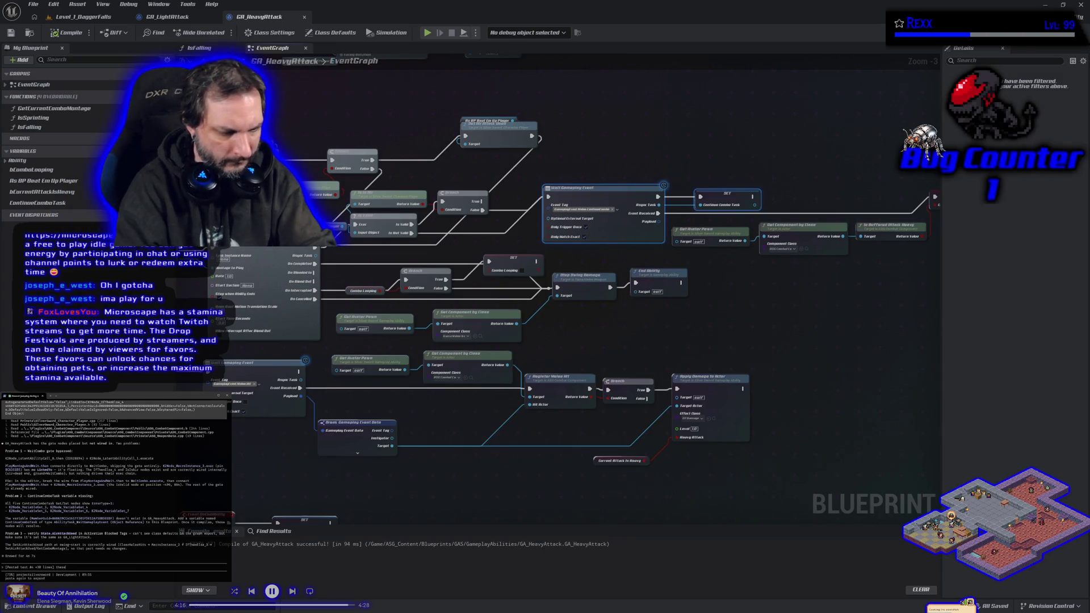
type("ere wtf do")
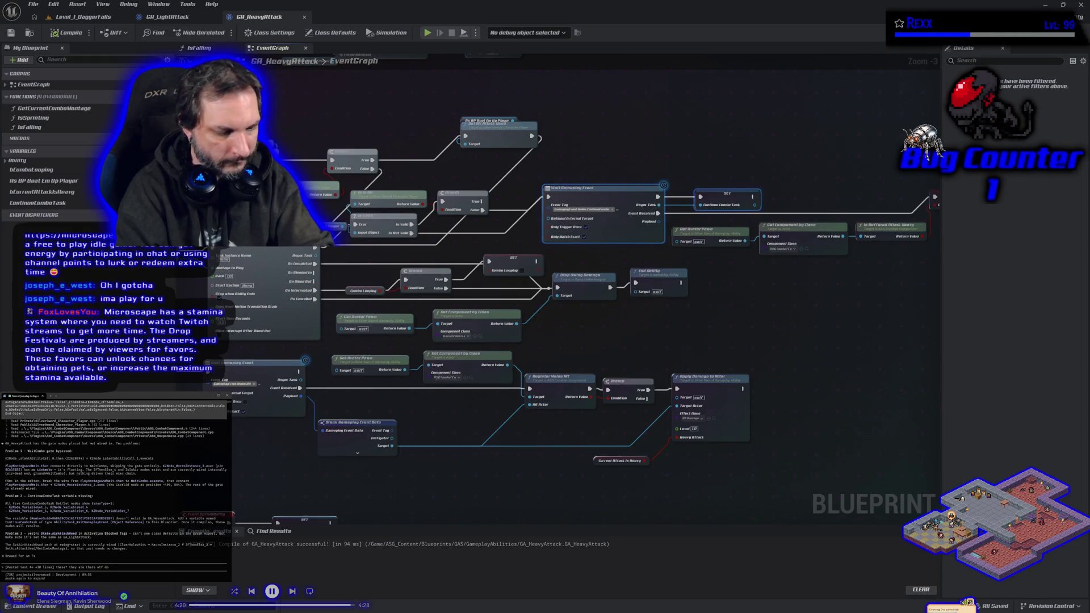
type(" u mean")
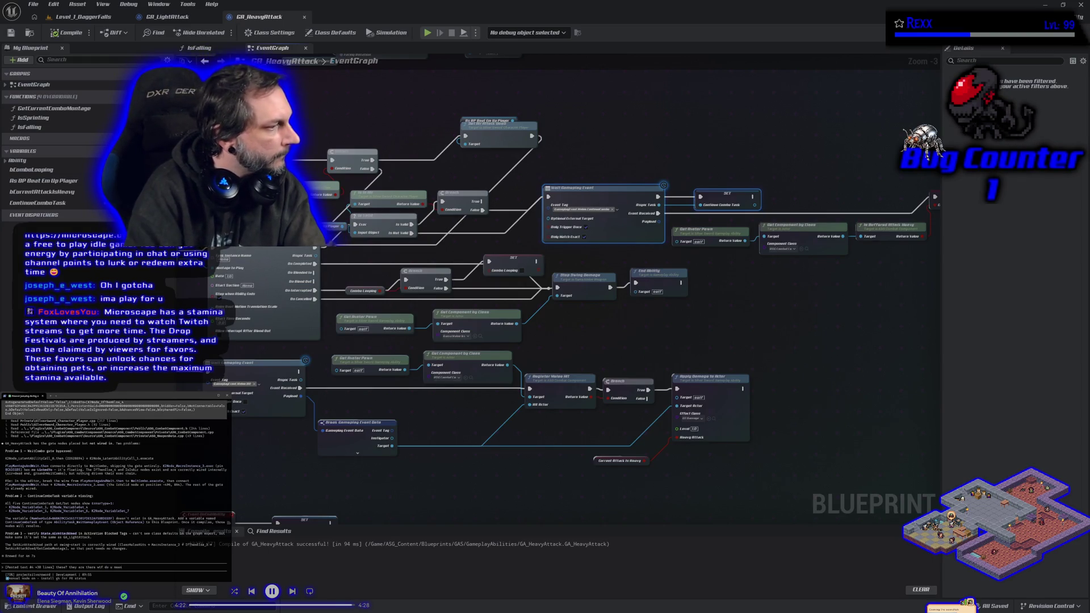
key("Return")
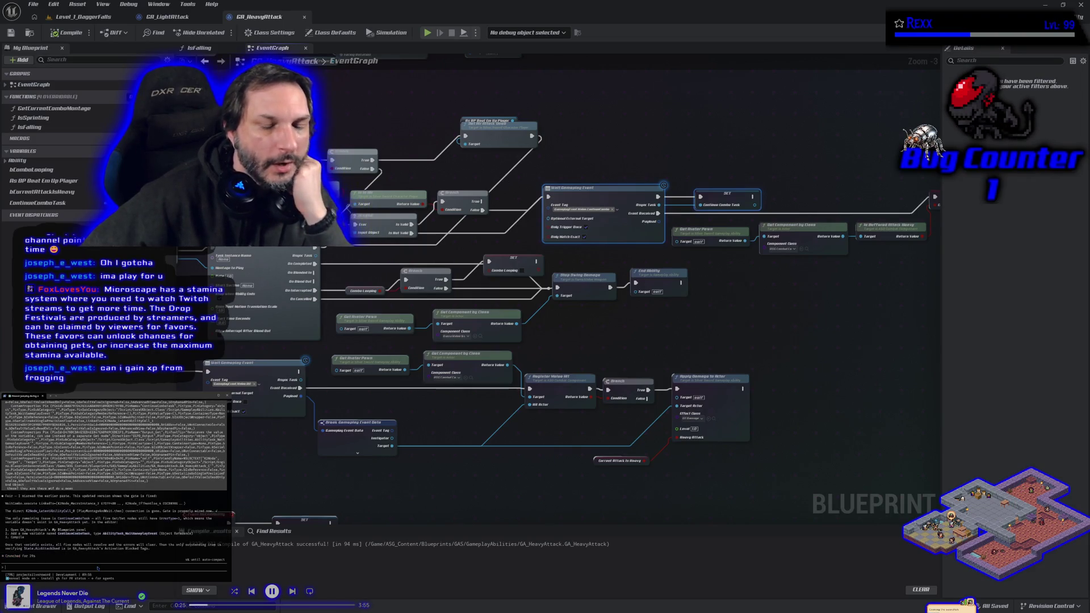
left_click_drag(223, 445, 325, 442)
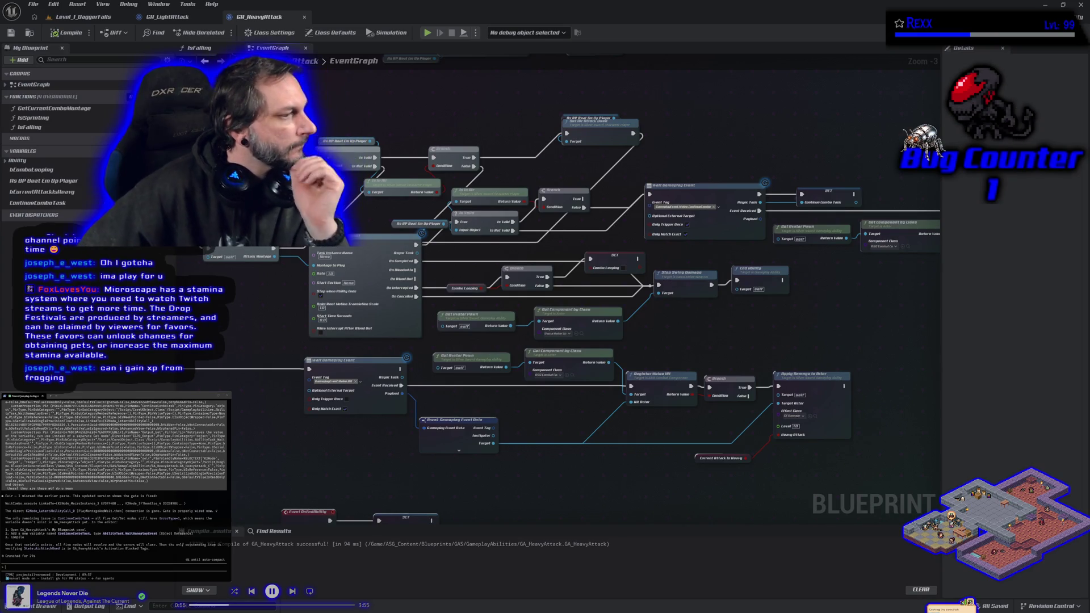
mouse_move(264, 312)
left_mouse_down()
mouse_move(554, 353)
mouse_move(478, 360)
mouse_move(501, 373)
left_mouse_up()
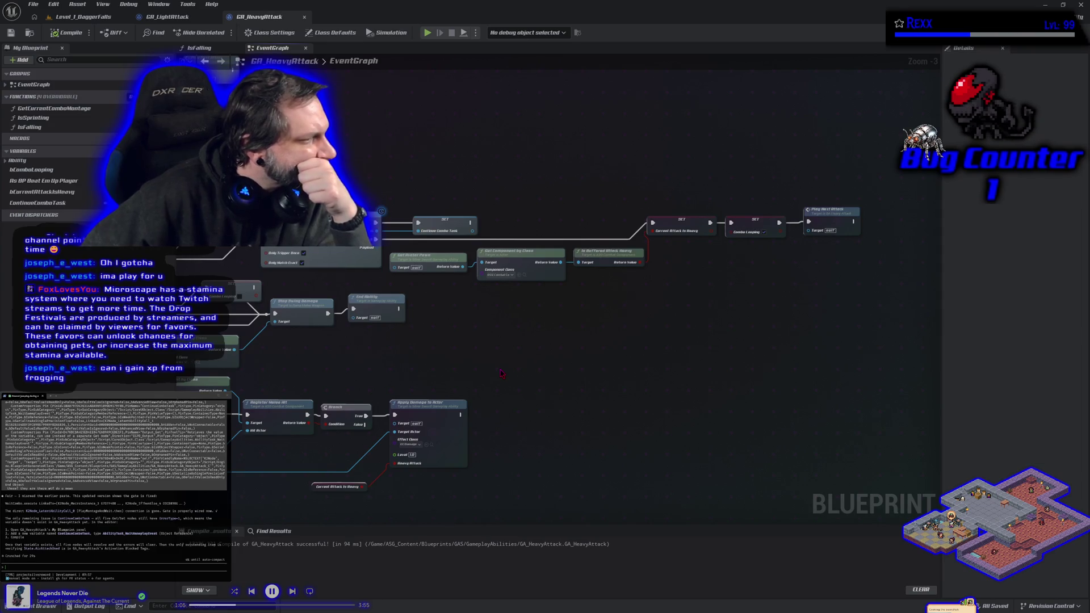
mouse_move(502, 373)
left_mouse_down()
mouse_move(840, 254)
mouse_move(747, 282)
left_mouse_up()
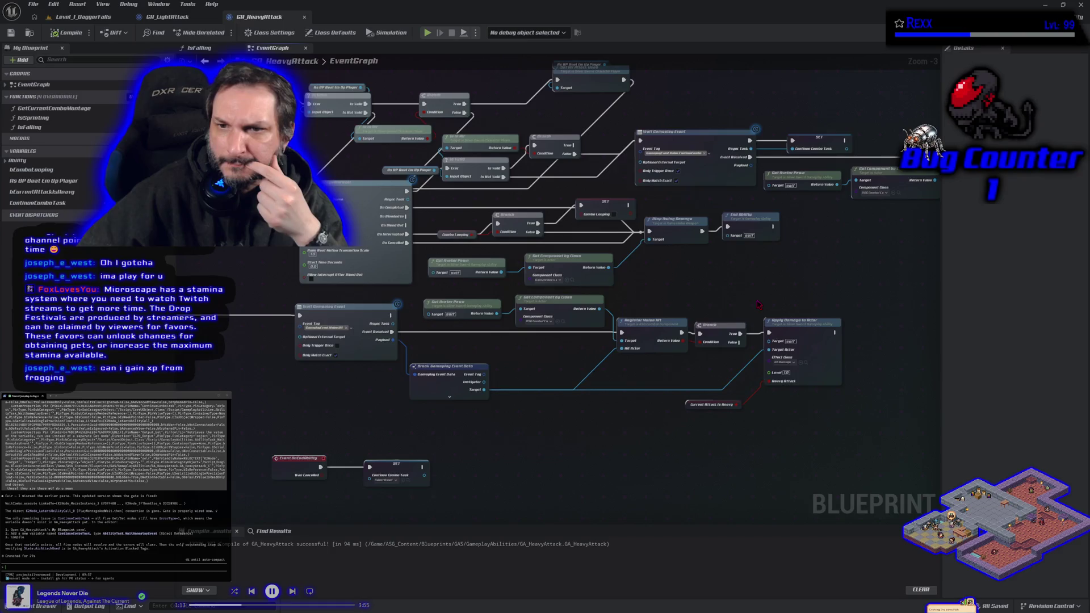
left_click_drag(758, 305, 632, 352)
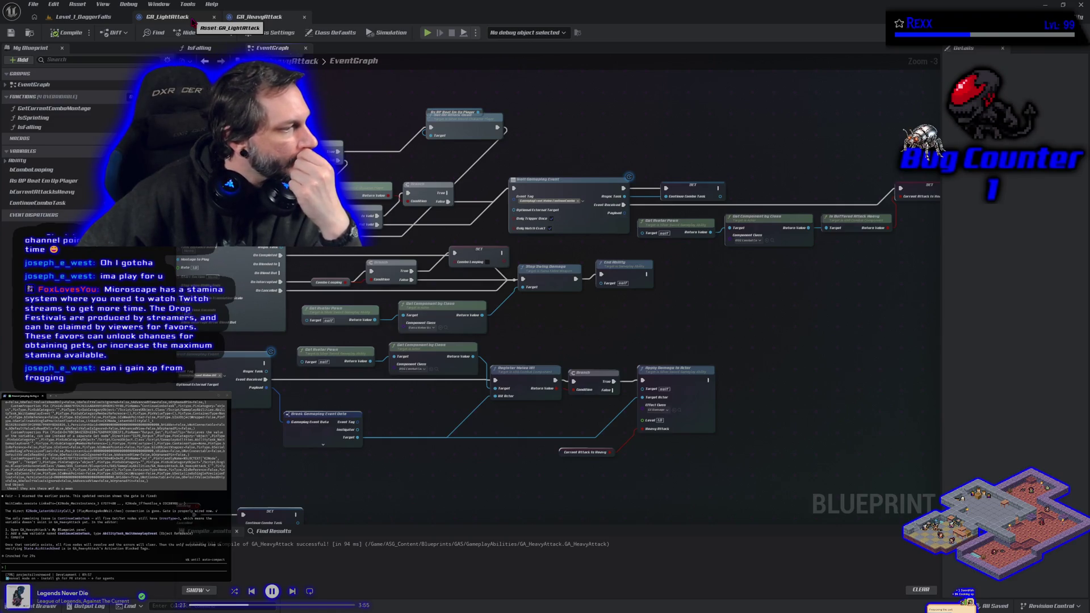
- Check the ContinueComboTask variable's details, then close the Unreal editor
left_click(53, 206)
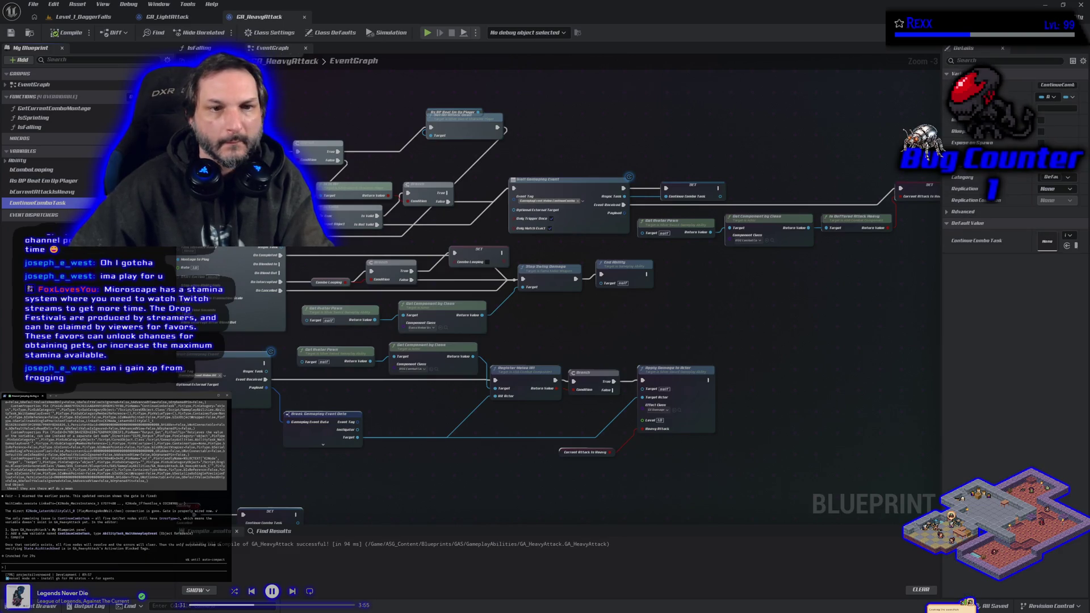
left_click(40, 143)
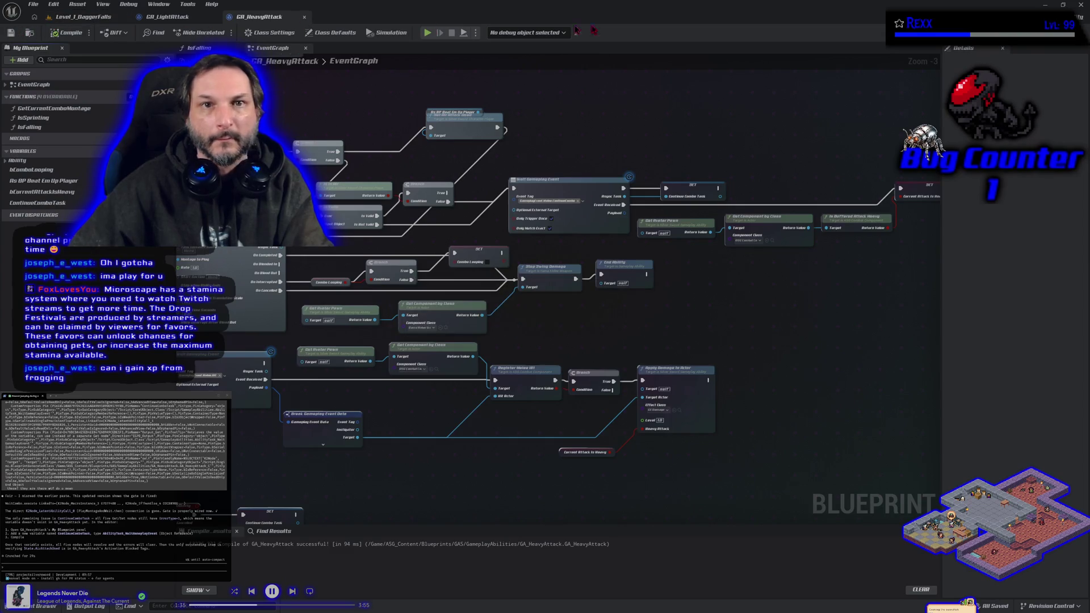
left_click(1082, 4)
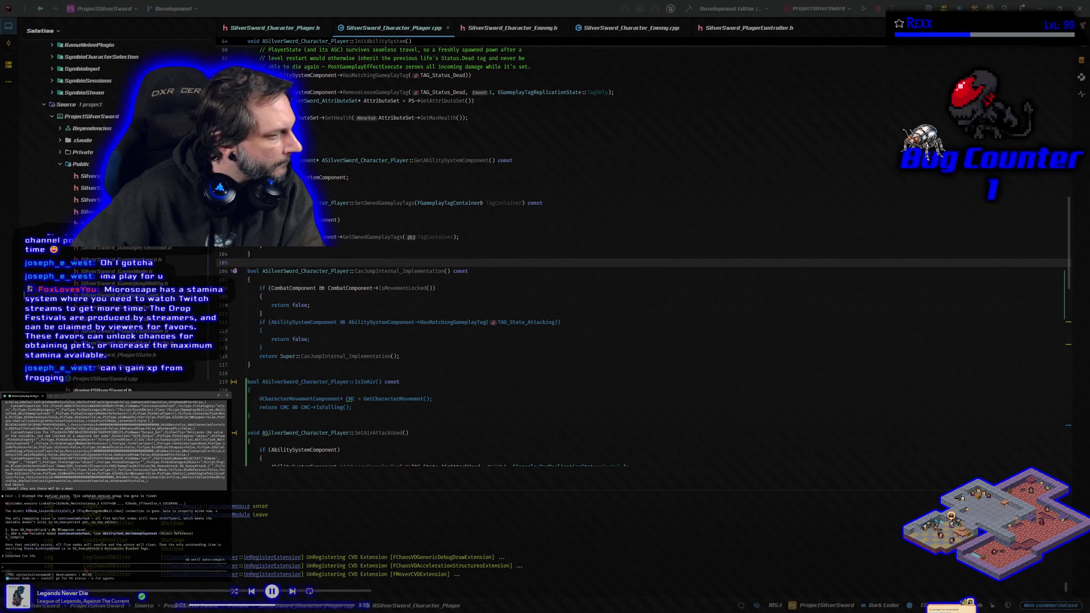
- Tell the assistant there are no errors and the variable exists, then build ProjectSilverSword in Rider
type("i dont")
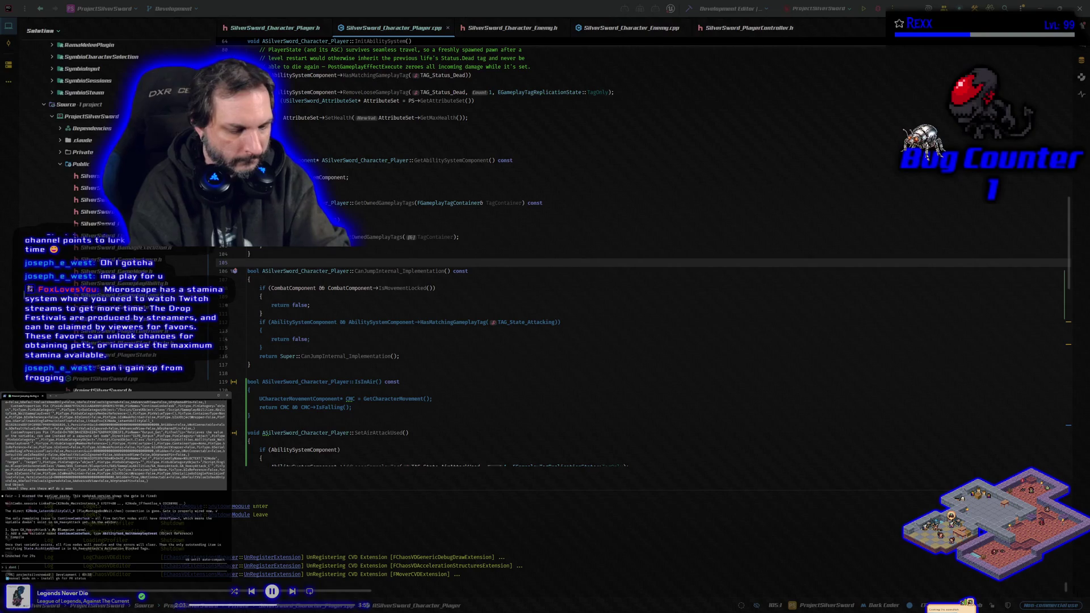
type(" have and that variable does exist")
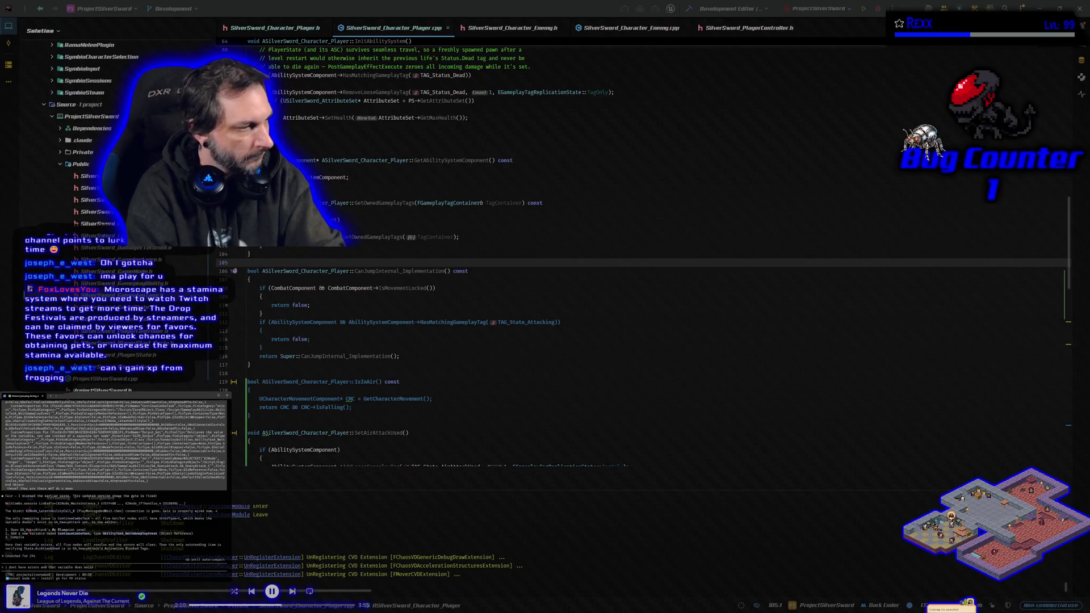
key("Return")
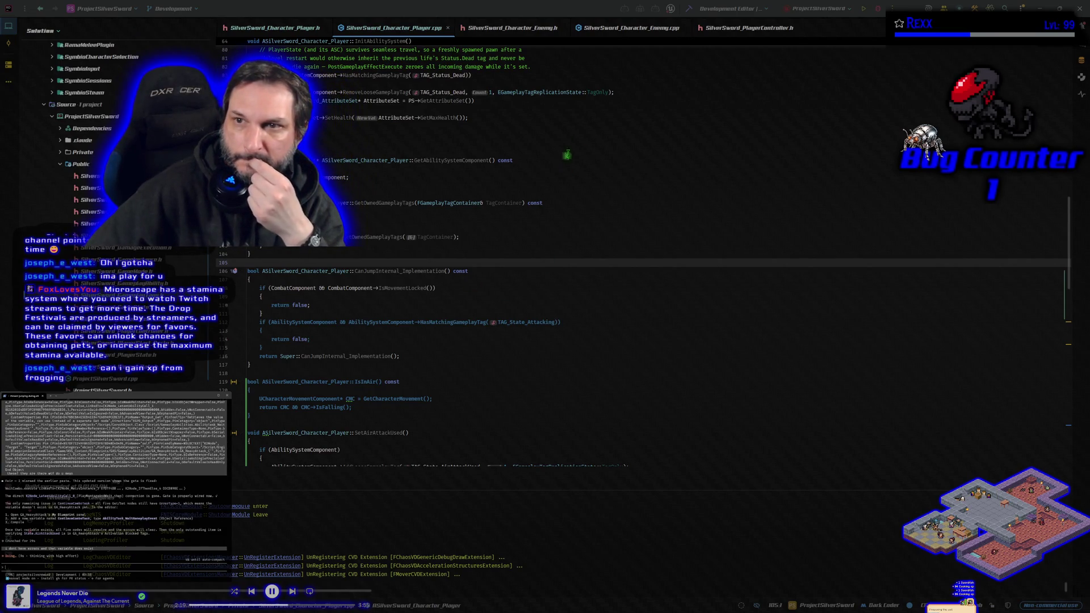
key("alt+Tab")
key("ctrl+shift+b")
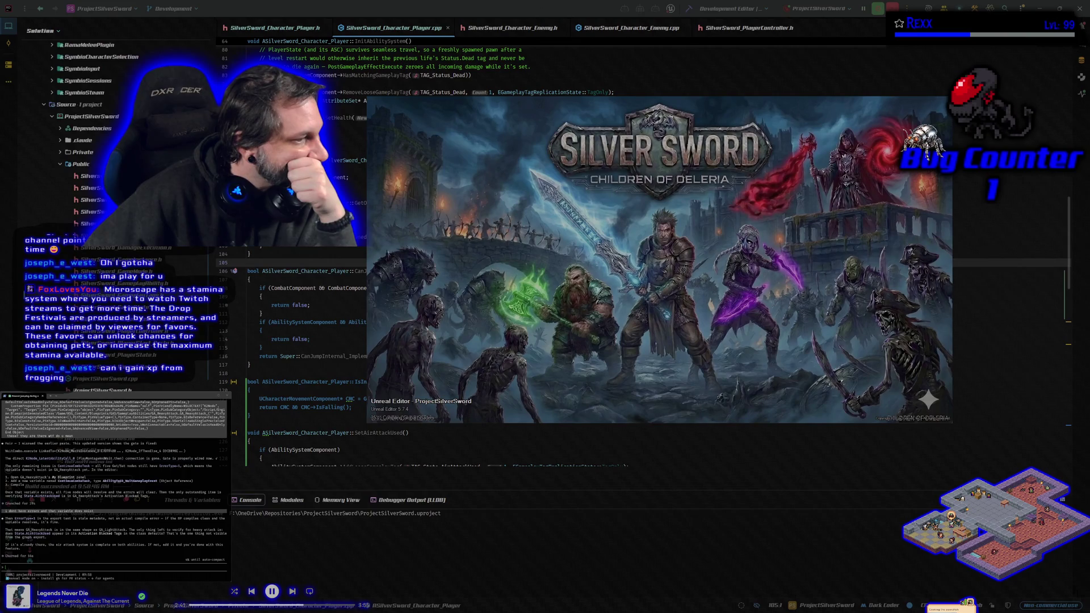
- Paste the copied code into the terminal, confirm the large paste, and move to the next line
scroll(114, 483, "up", 5)
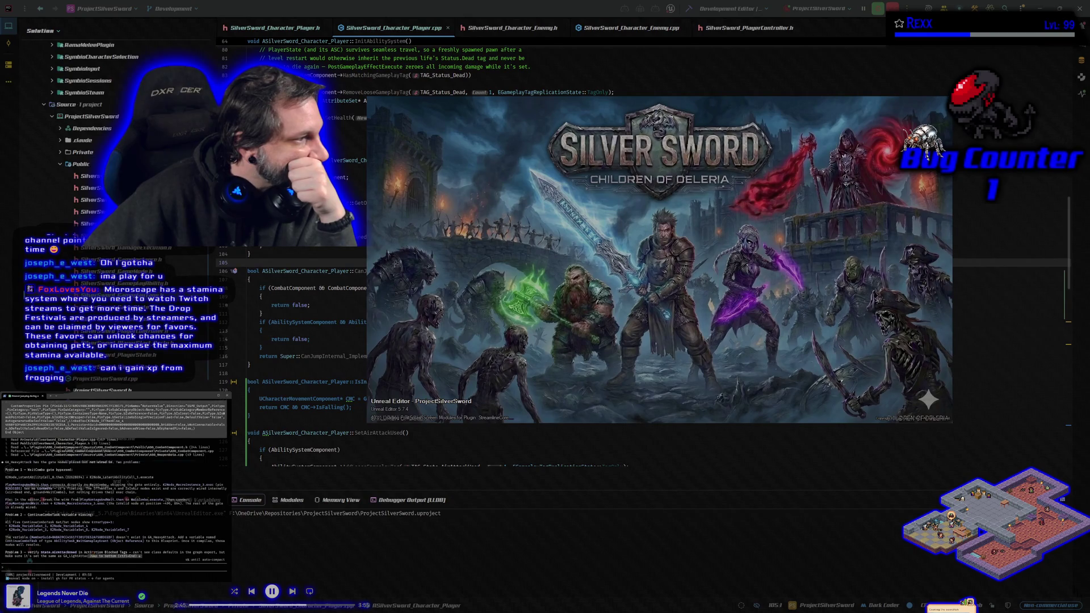
scroll(93, 554, "down", 5)
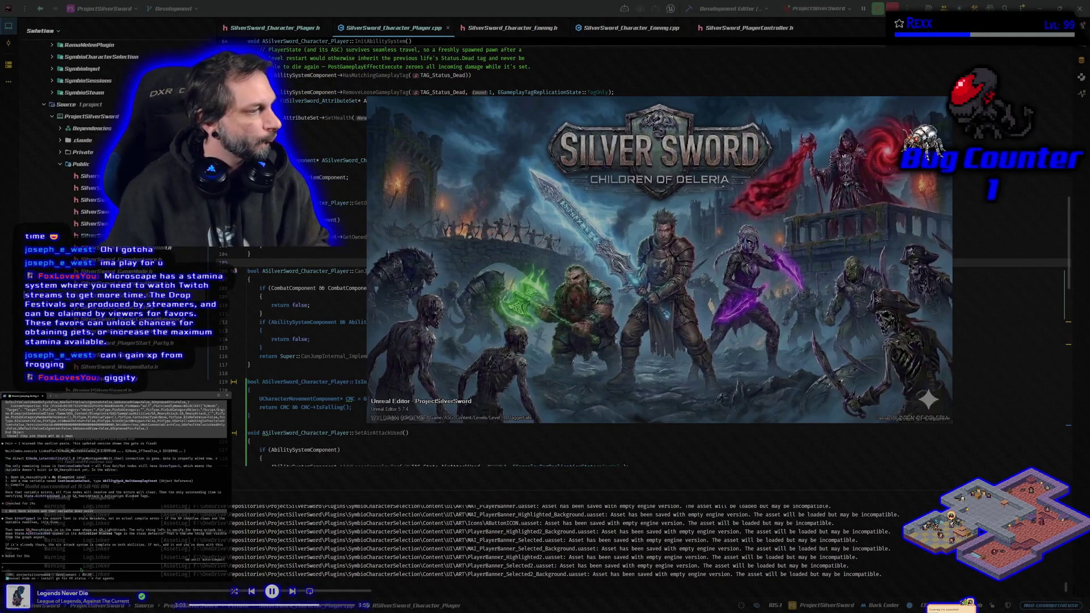
key("ctrl+v")
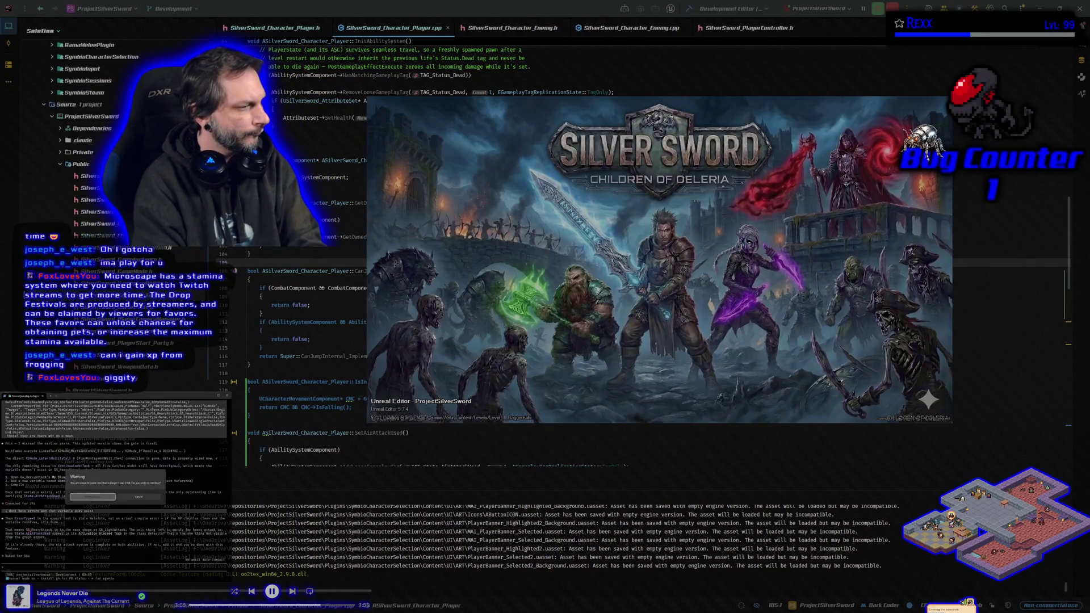
key("Return")
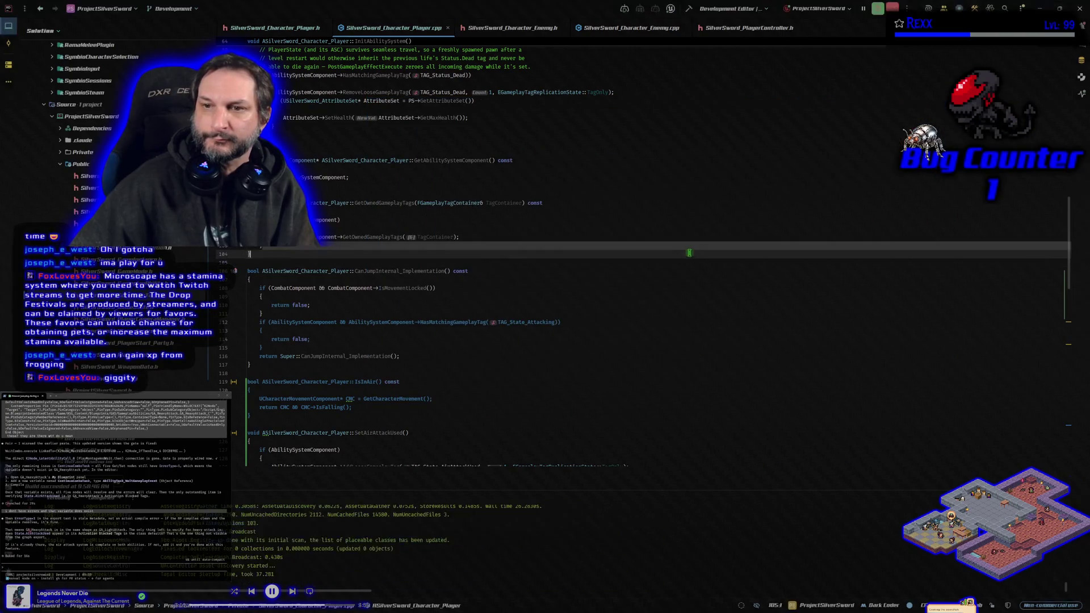
key("Down")
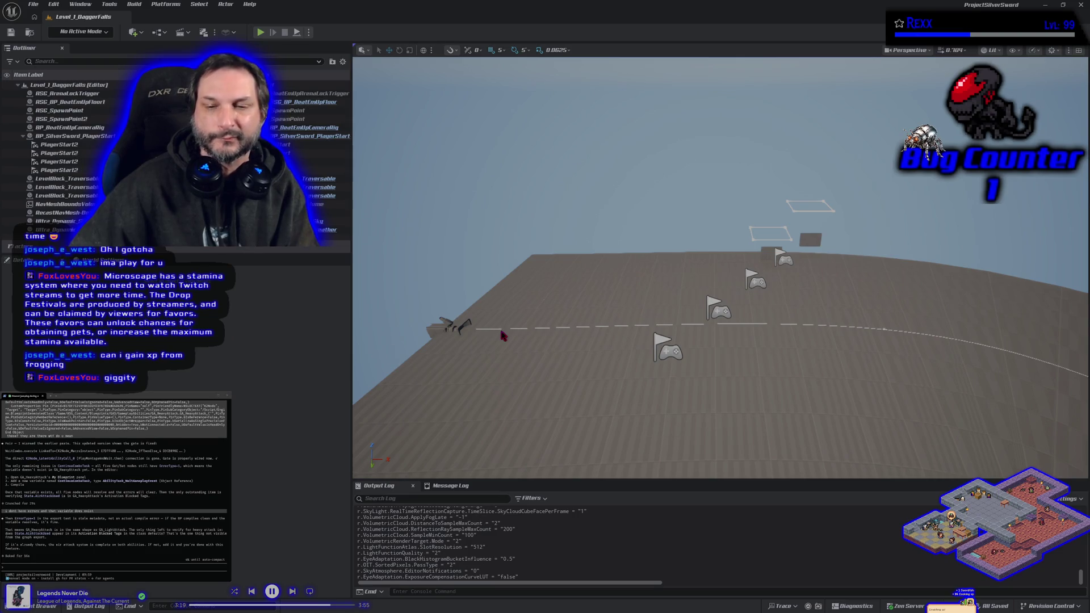
- Zoom out and pan across the GA_LightAttack EventGraph to view every node, clearing the selection
scroll(462, 362, "down", 2)
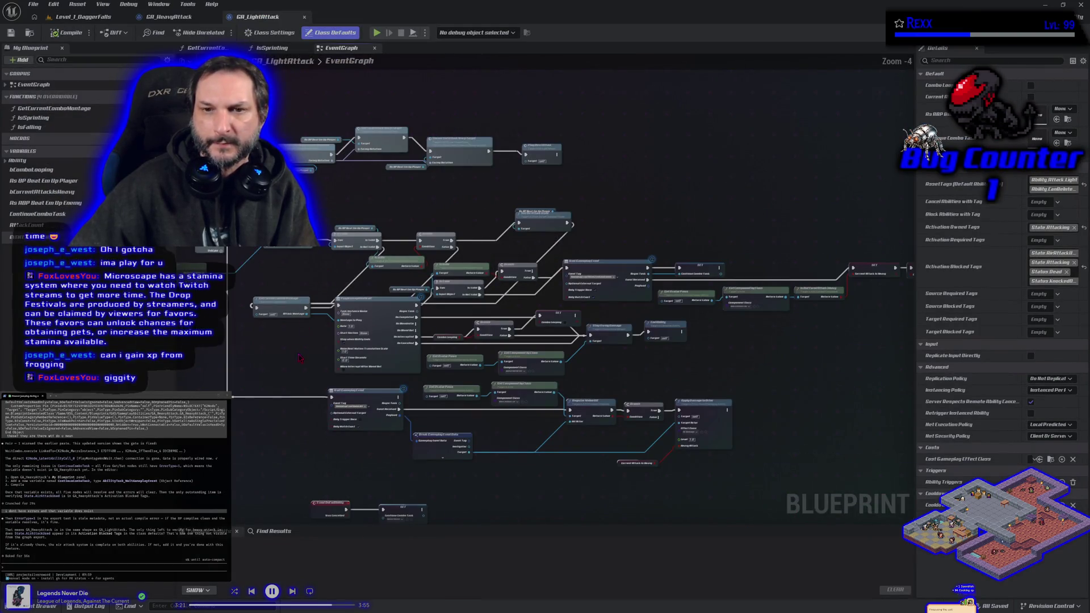
scroll(462, 361, "down", 1)
left_click_drag(462, 362, 517, 373)
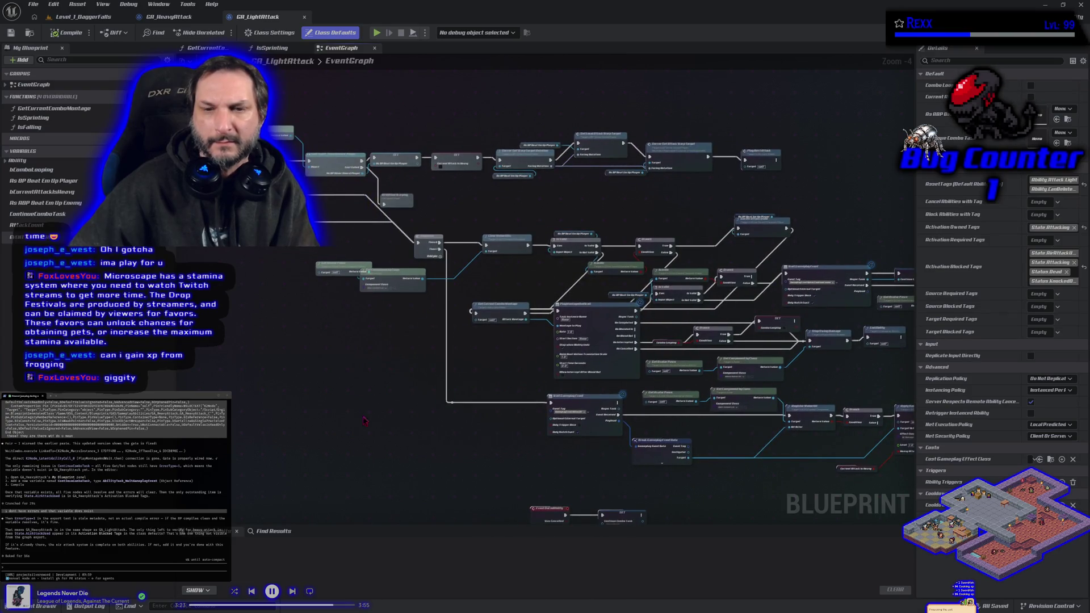
scroll(465, 441, "down", 2)
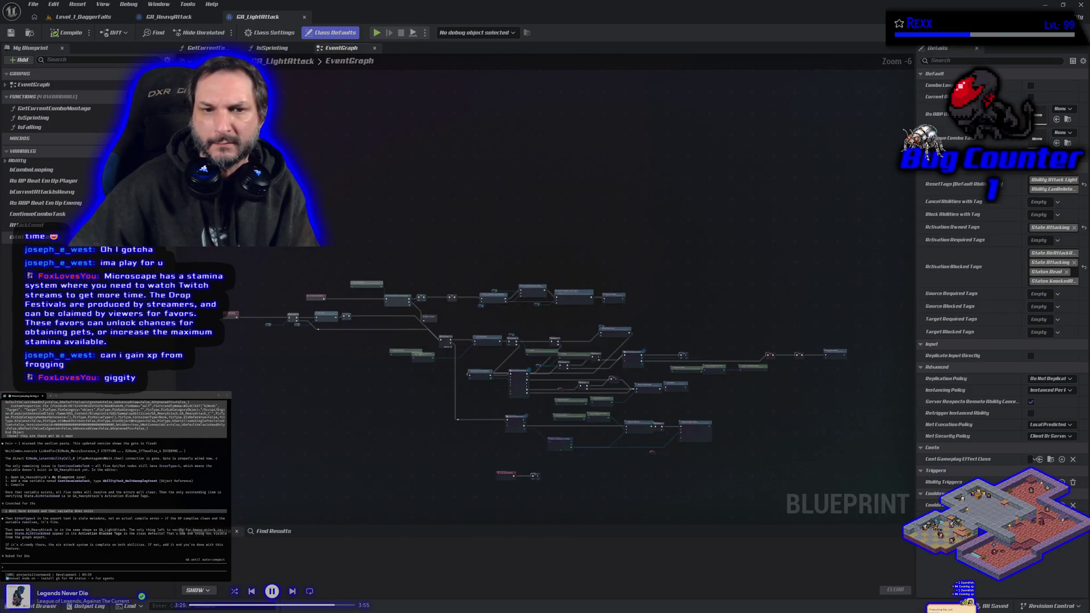
left_click(700, 439)
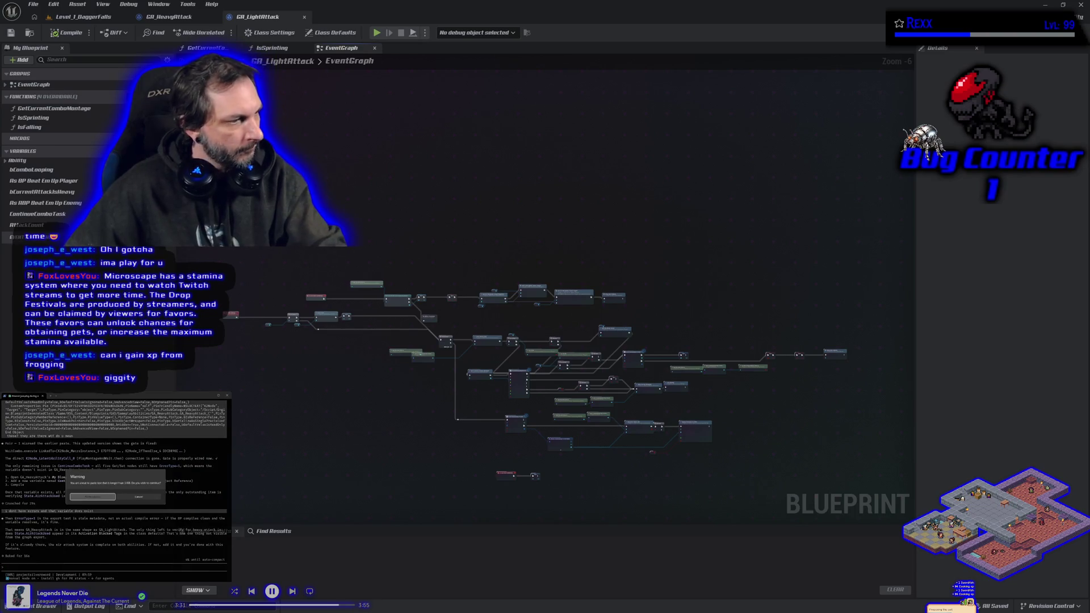
left_click(83, 17)
- Check the packaging platform list and paste the Windows packaging log into the terminal
left_click(166, 4)
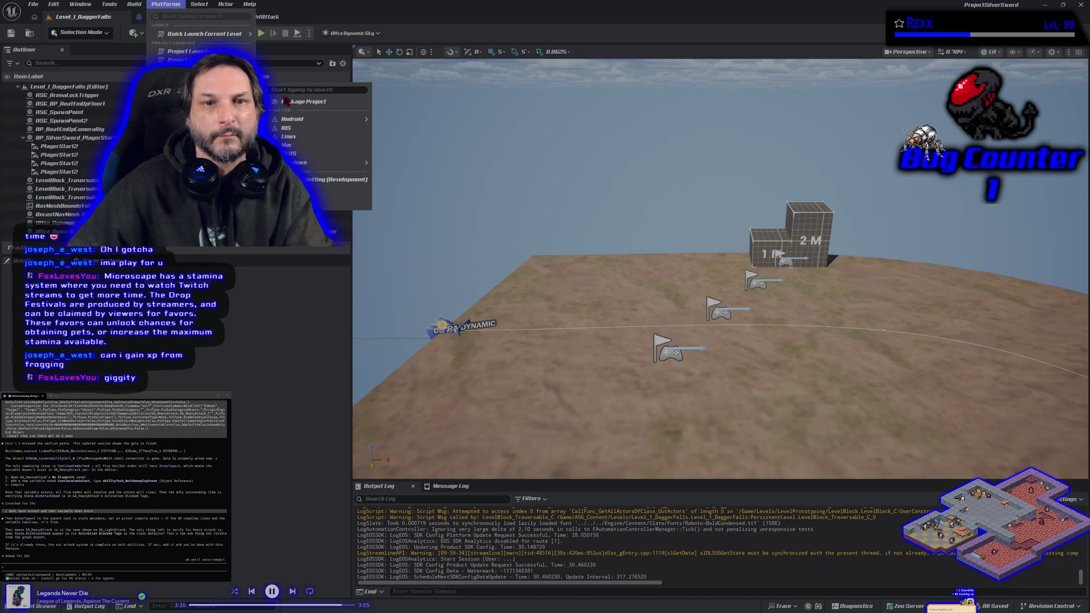
key("Escape")
key("ctrl+v")
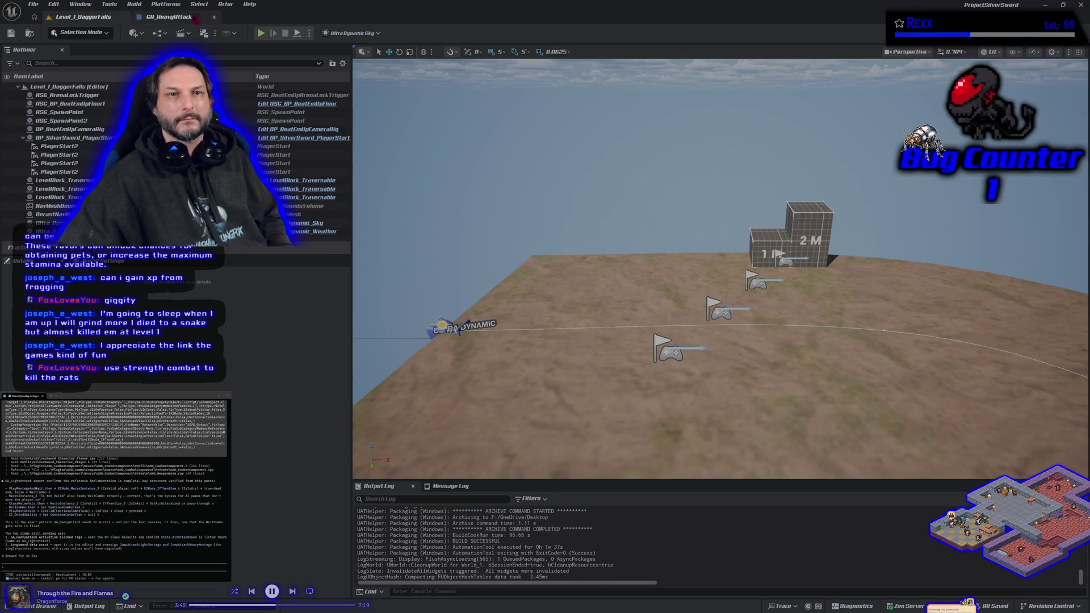
- Close GA_LightAttack and select every node in the GA_HeavyAttack EventGraph
left_click(305, 17)
scroll(333, 290, "up", 3)
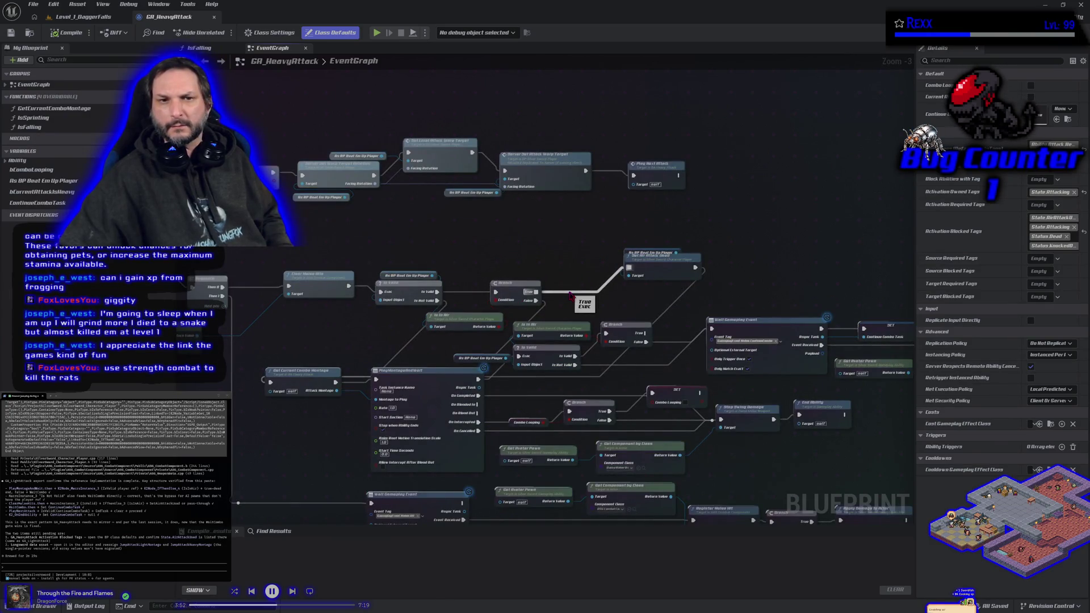
mouse_move(541, 335)
left_mouse_down()
mouse_move(717, 335)
mouse_move(517, 323)
mouse_move(469, 301)
left_mouse_up()
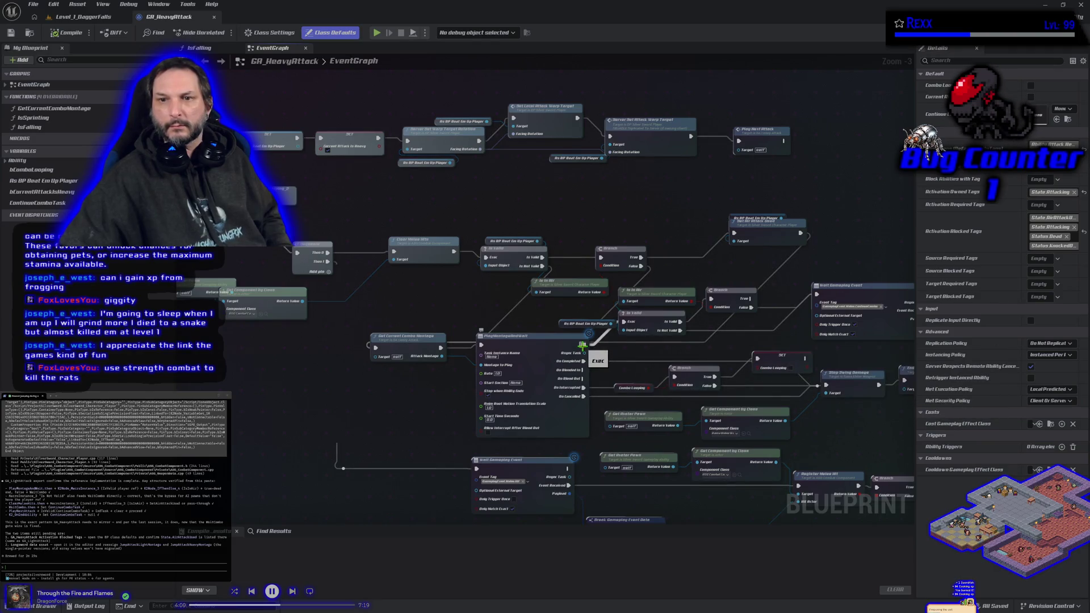
scroll(766, 242, "down", 2)
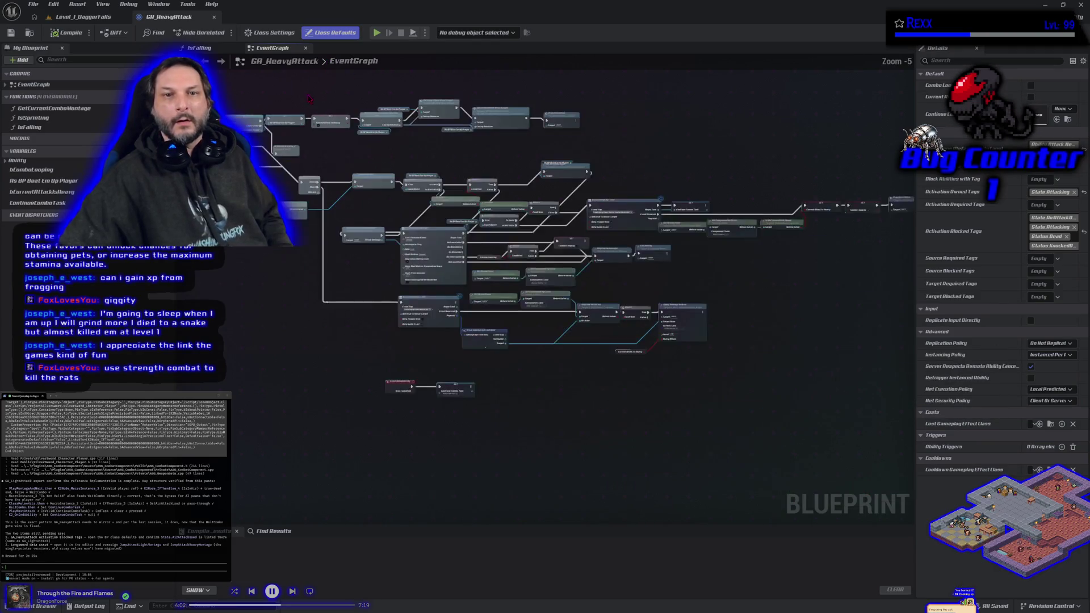
scroll(625, 255, "down", 3)
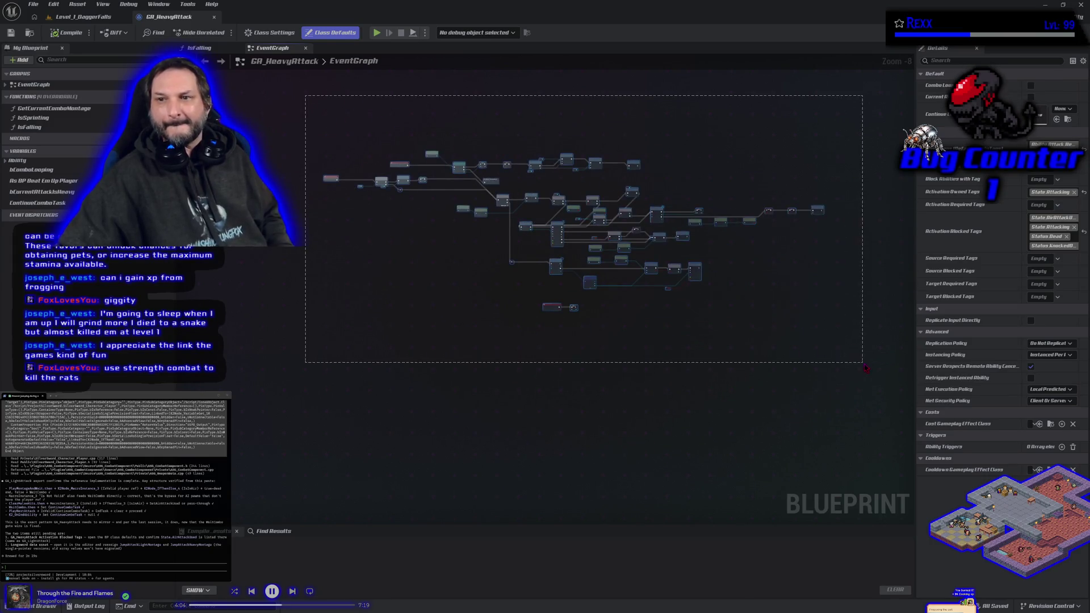
left_click(709, 279)
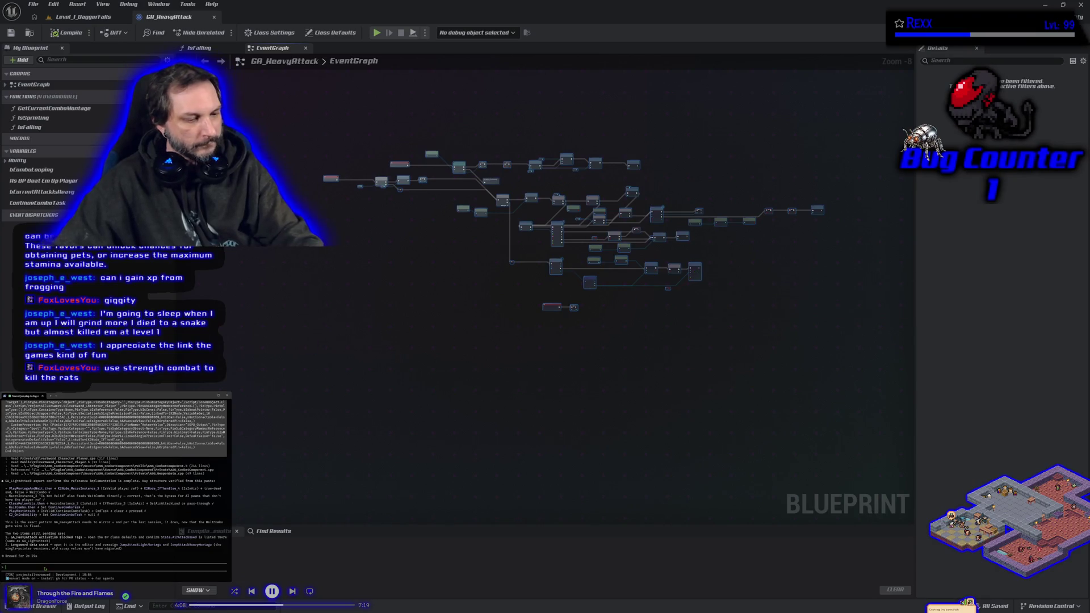
- Paste the copied GA_HeavyAttack node text into the terminal, accept the size warning, and send it
key("ctrl+v")
key("Return")
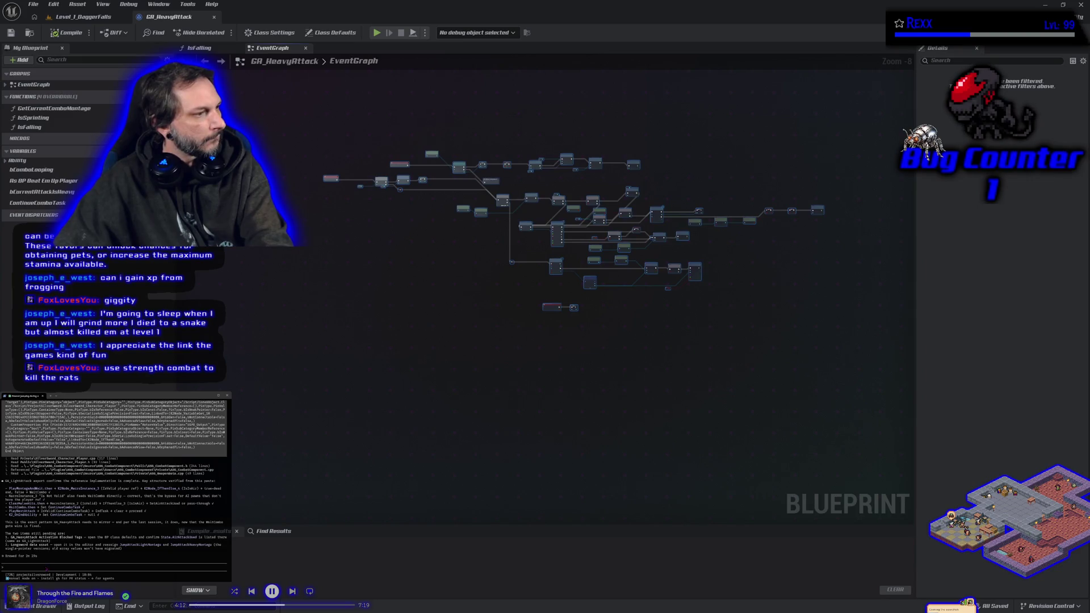
key("Return")
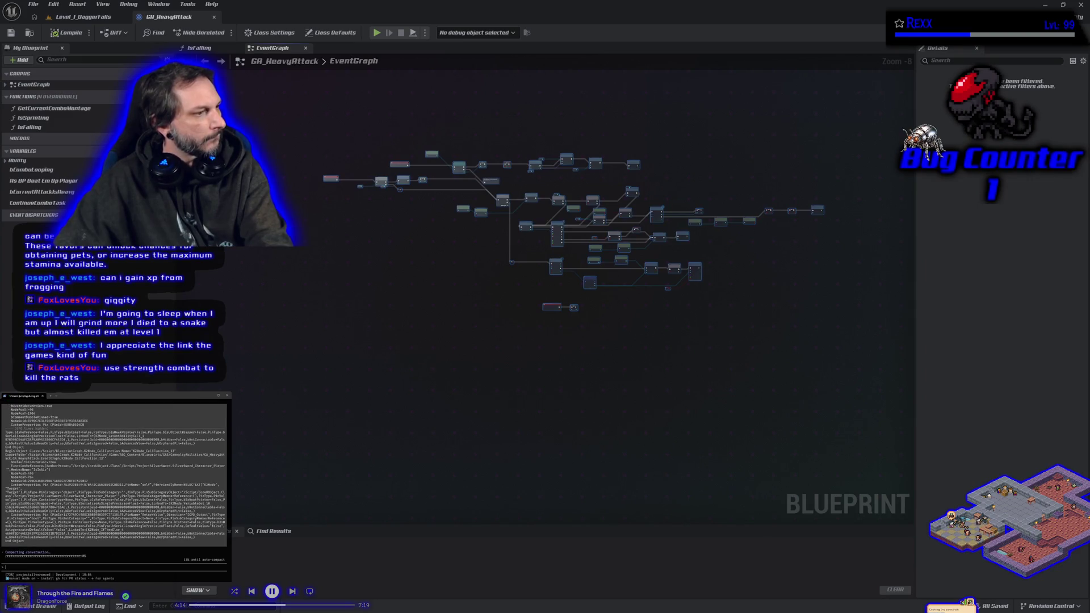